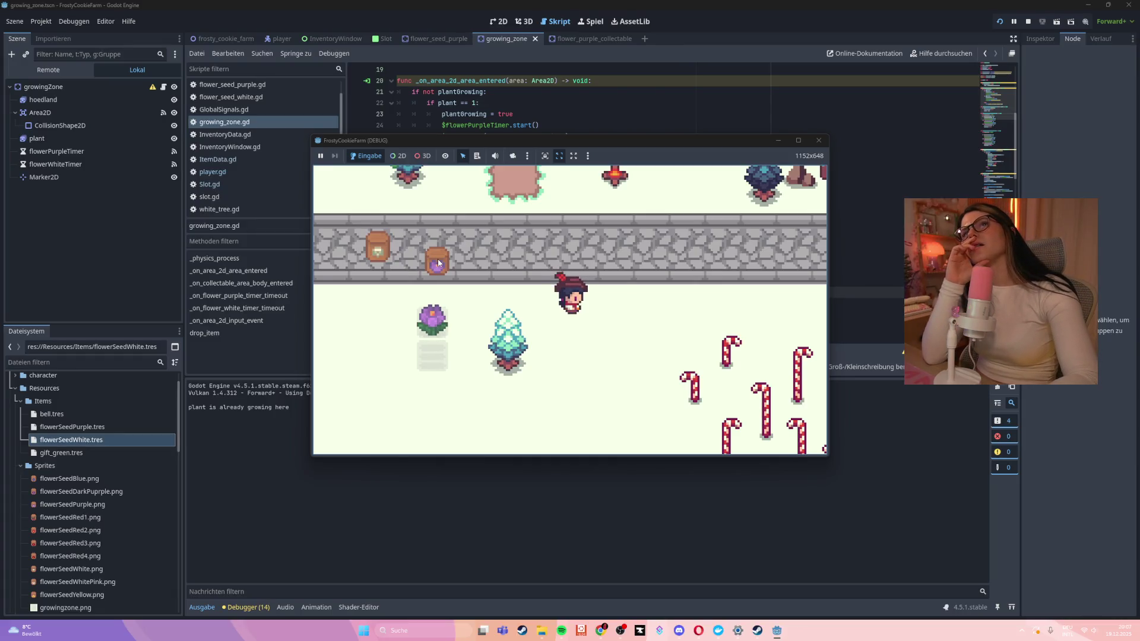
Walk the player to the seed and harvest the grown purple flower, triggering the Nil collect error
key(Left)
key(Down)
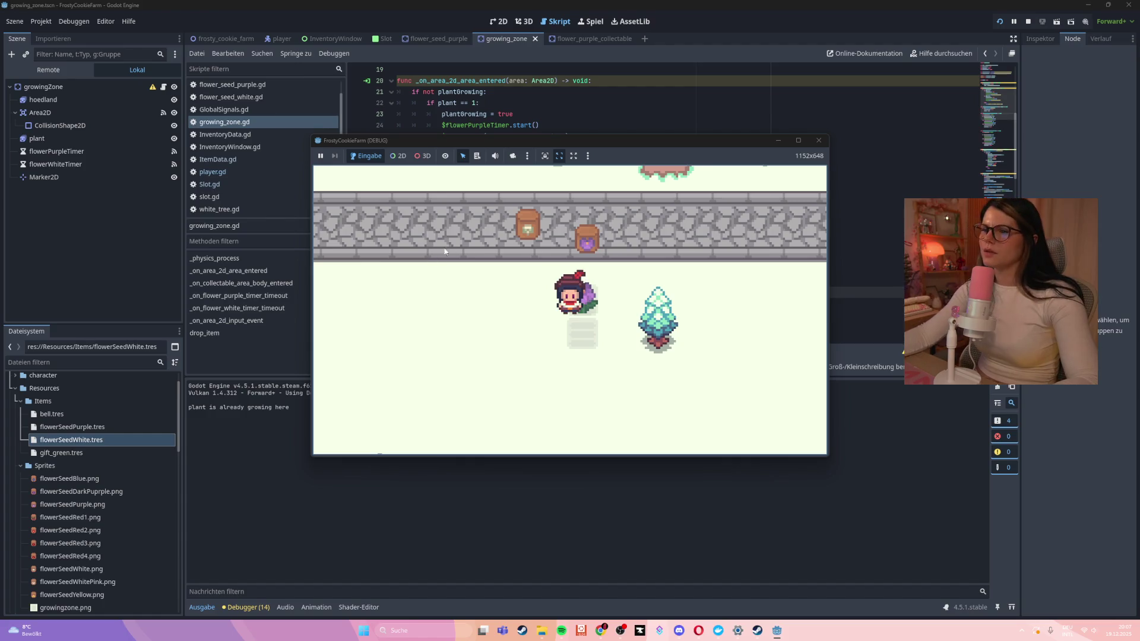
key(Up)
key(Right)
click(575, 319)
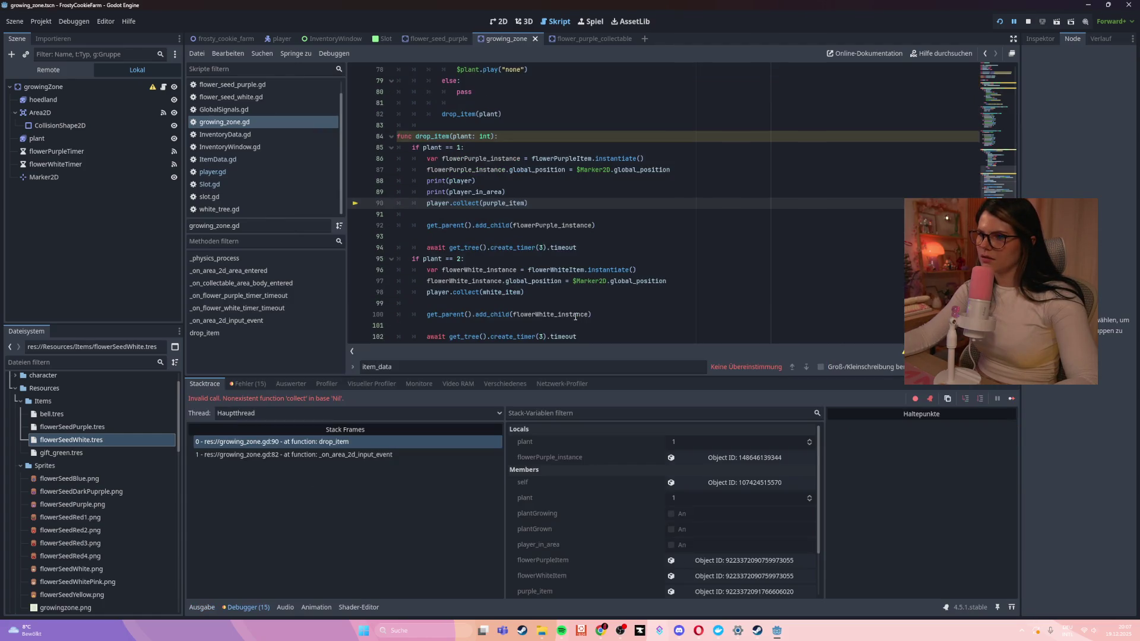
Show the Ausgabe output log, which reports player <null> and player_in_area false
click(198, 607)
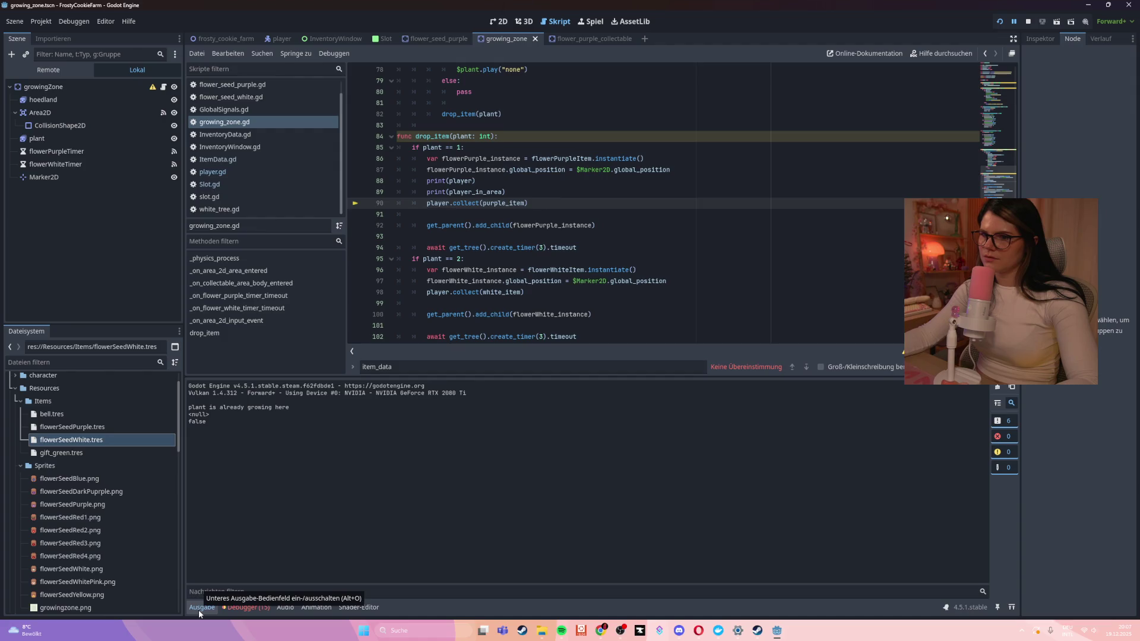
scroll(568, 240, down, 1)
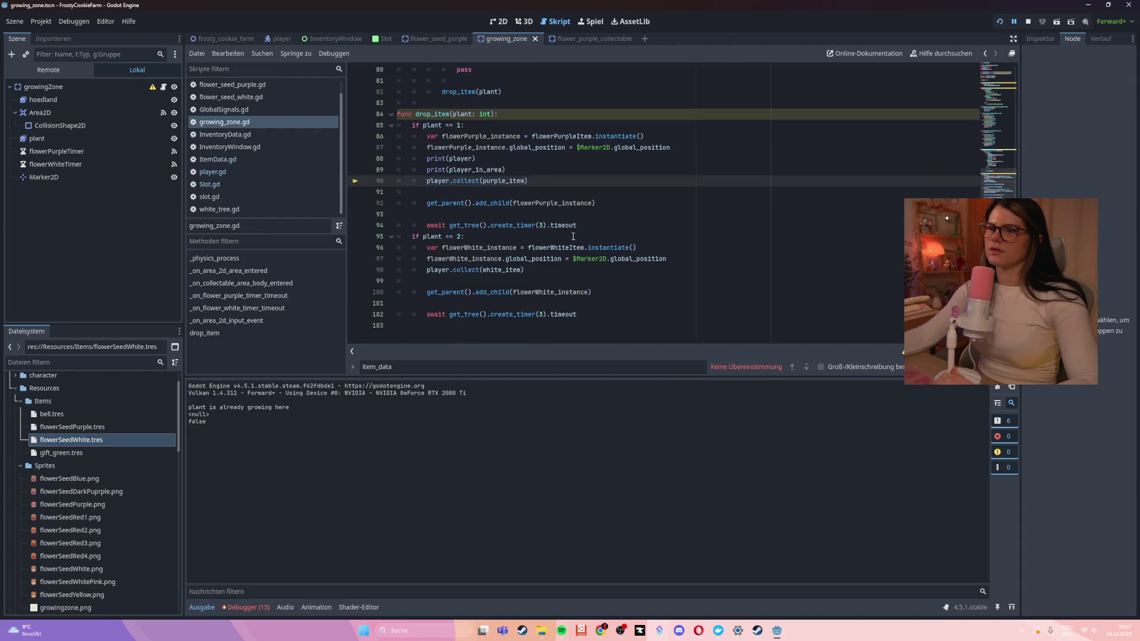
click(568, 240)
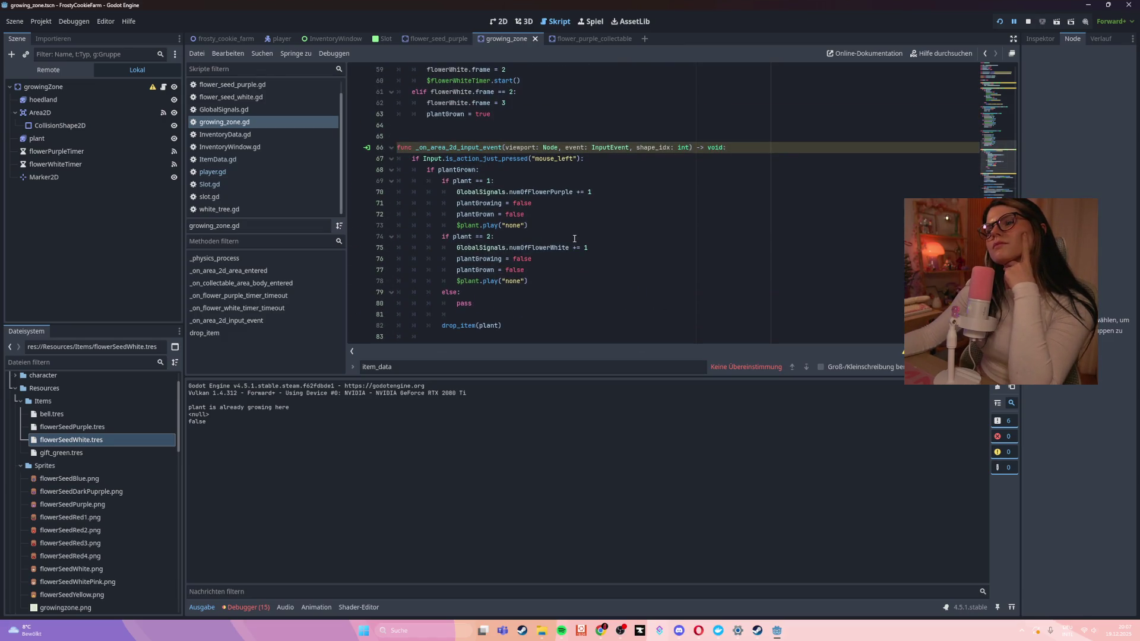
Scroll growing_zone.gd back up to the collectable-area handler header on line 34
scroll(574, 238, up, 5)
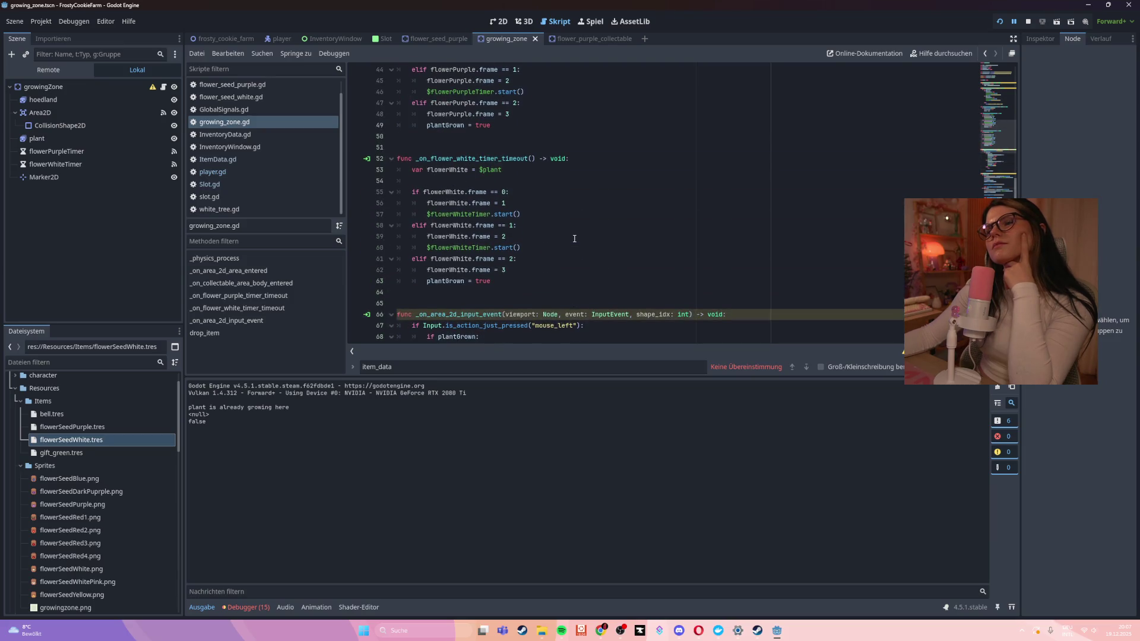
scroll(574, 238, up, 7)
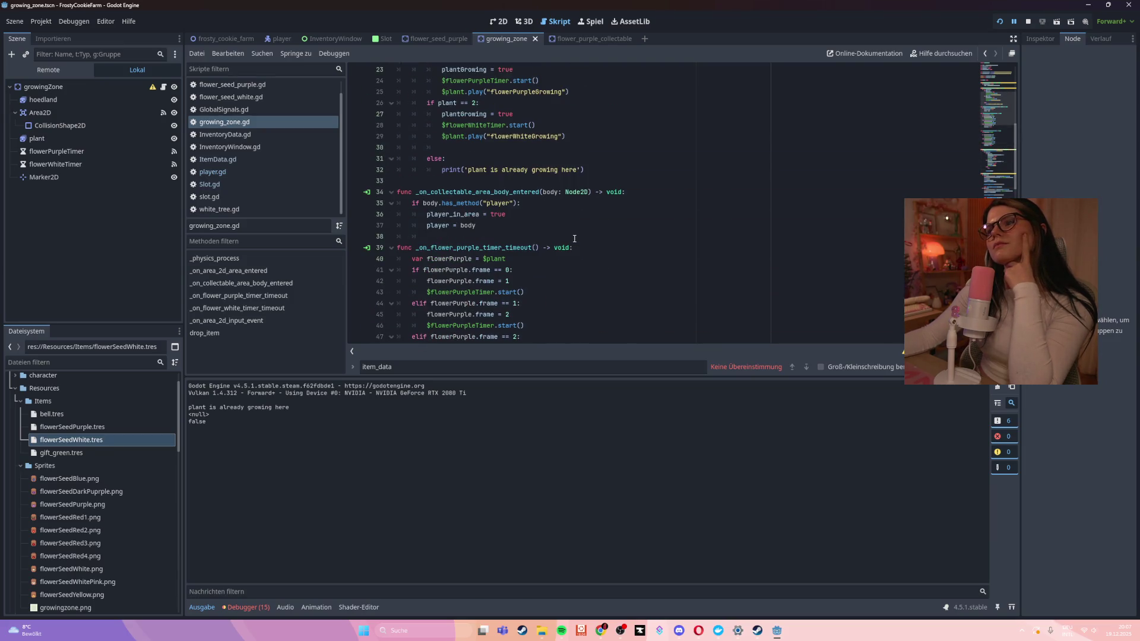
click(645, 191)
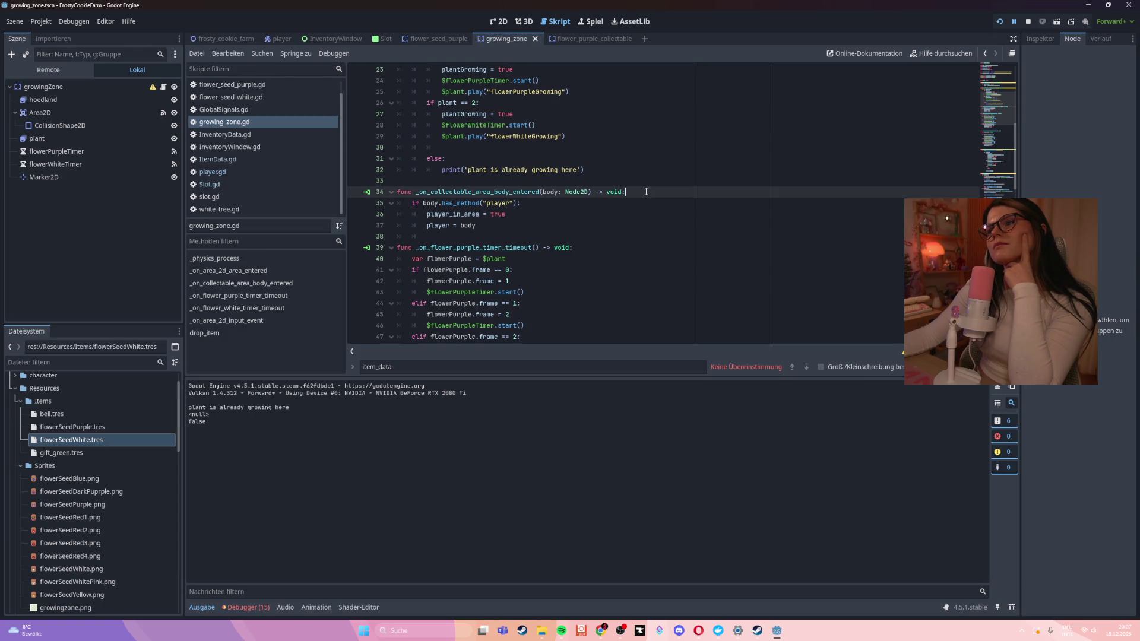
Add print(body.has_method("player")) under line 34, then save and run the game with F5
key(Return)
text(p)
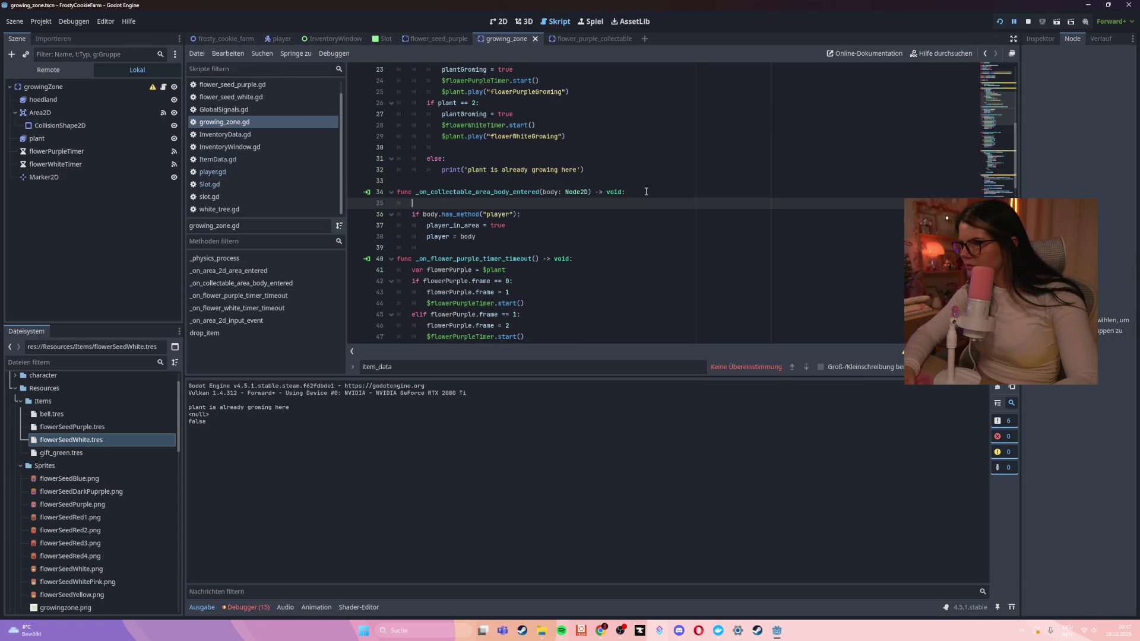
text(rint)
key(Return)
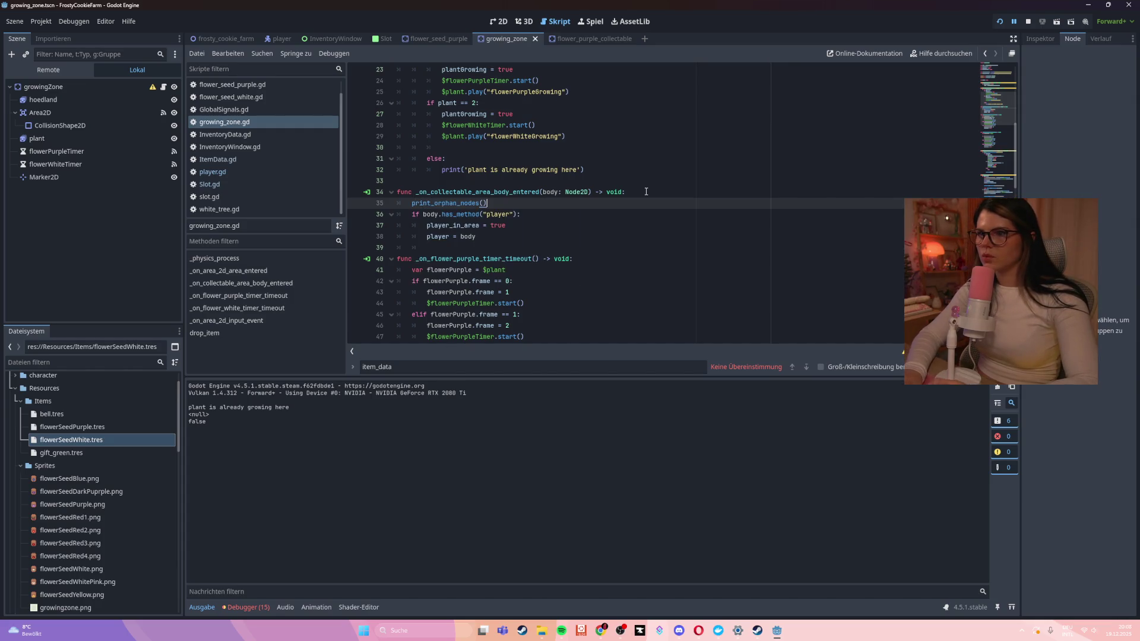
key(ctrl+z)
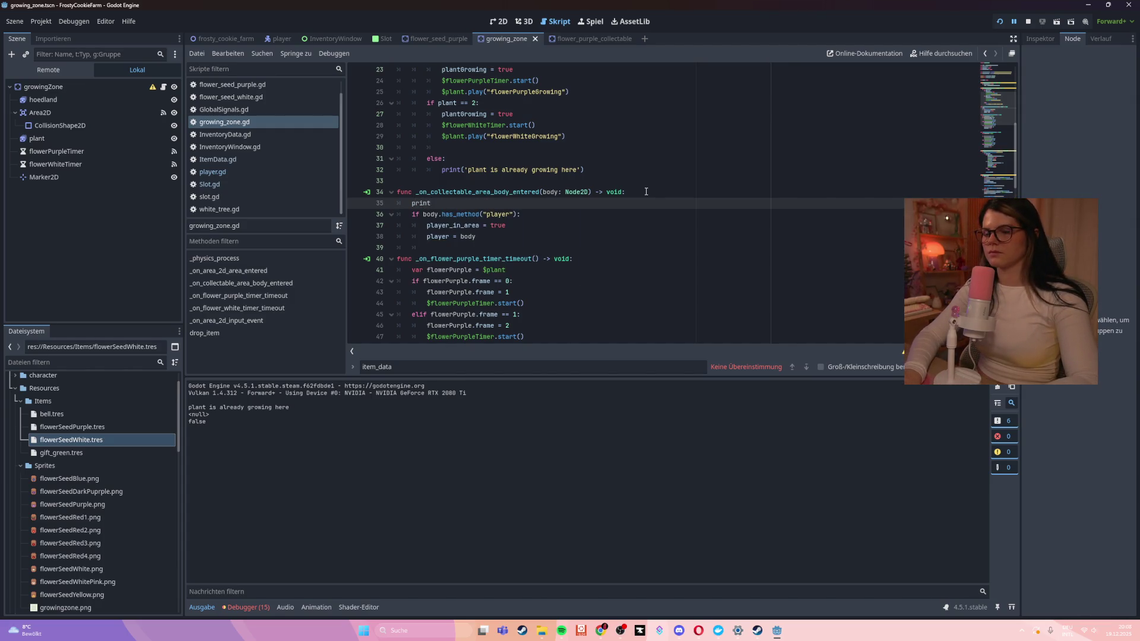
text((body)
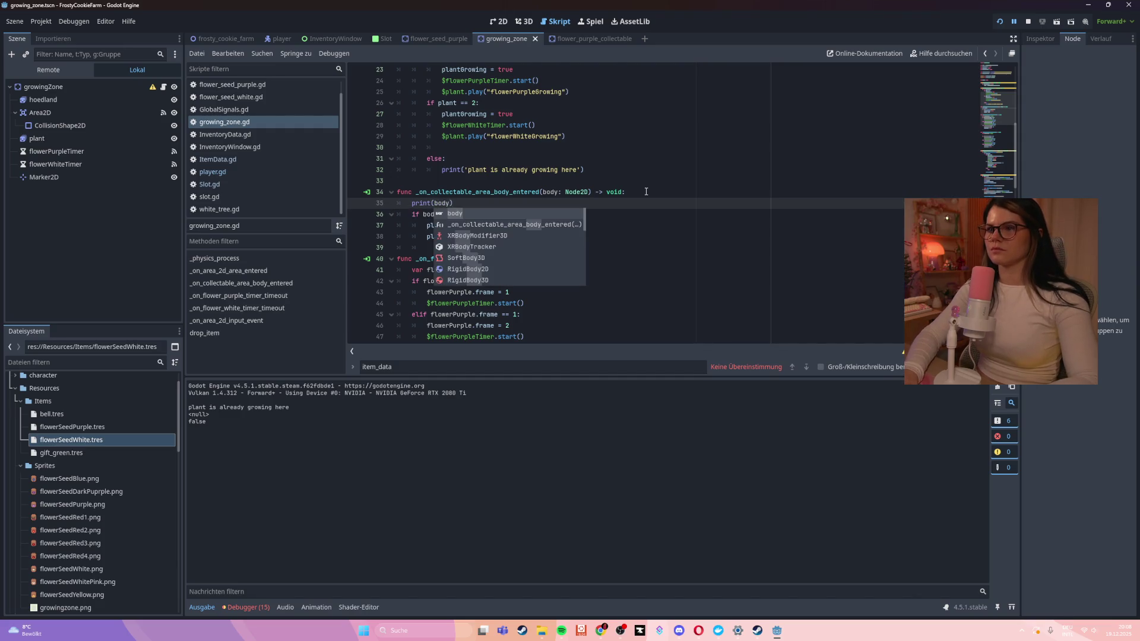
text(.has)
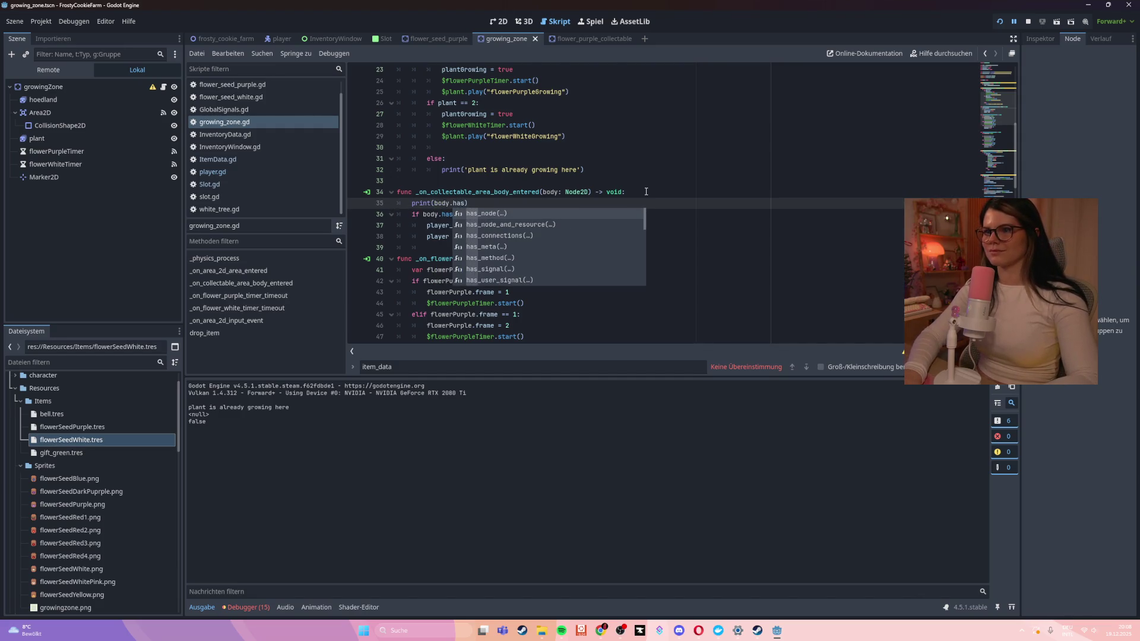
key(Down)
key(Down)
key(Down)
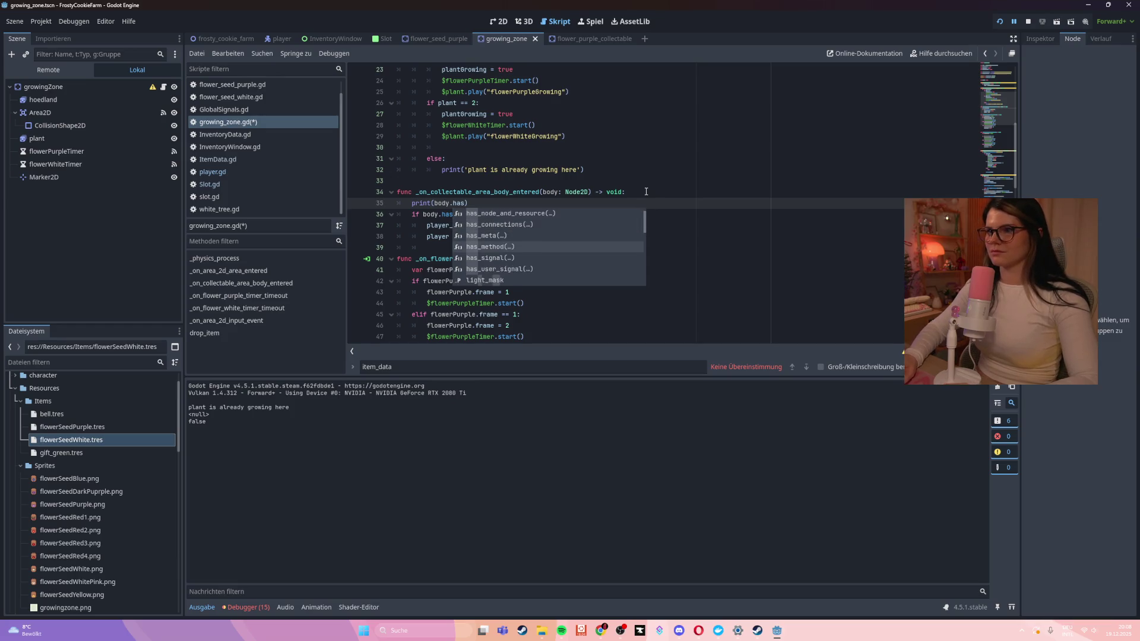
key(Return)
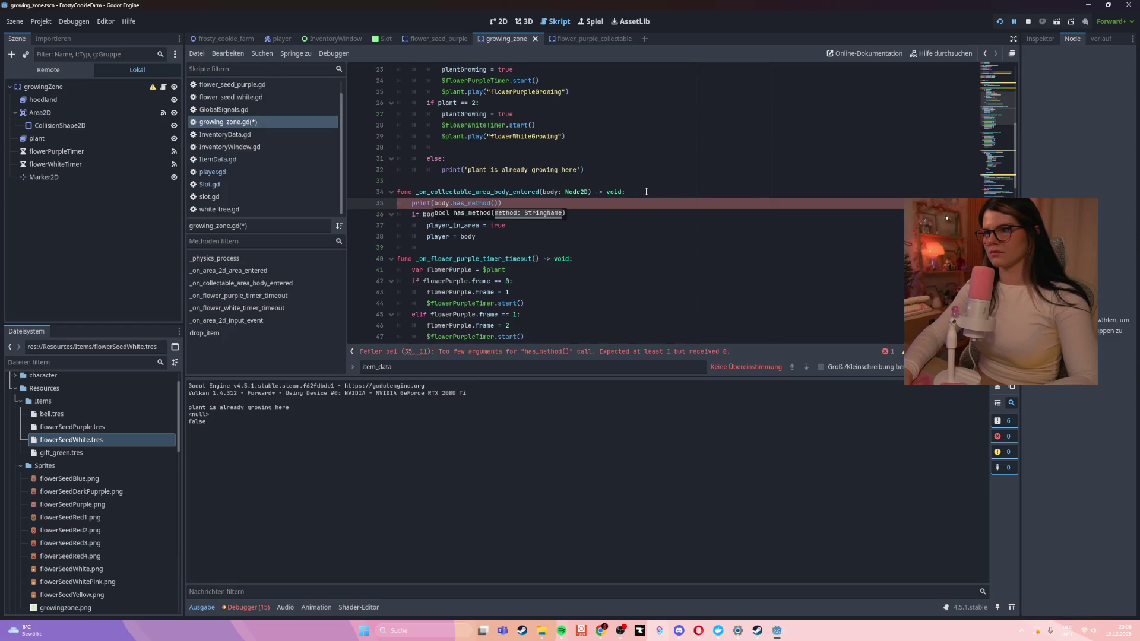
text(pl)
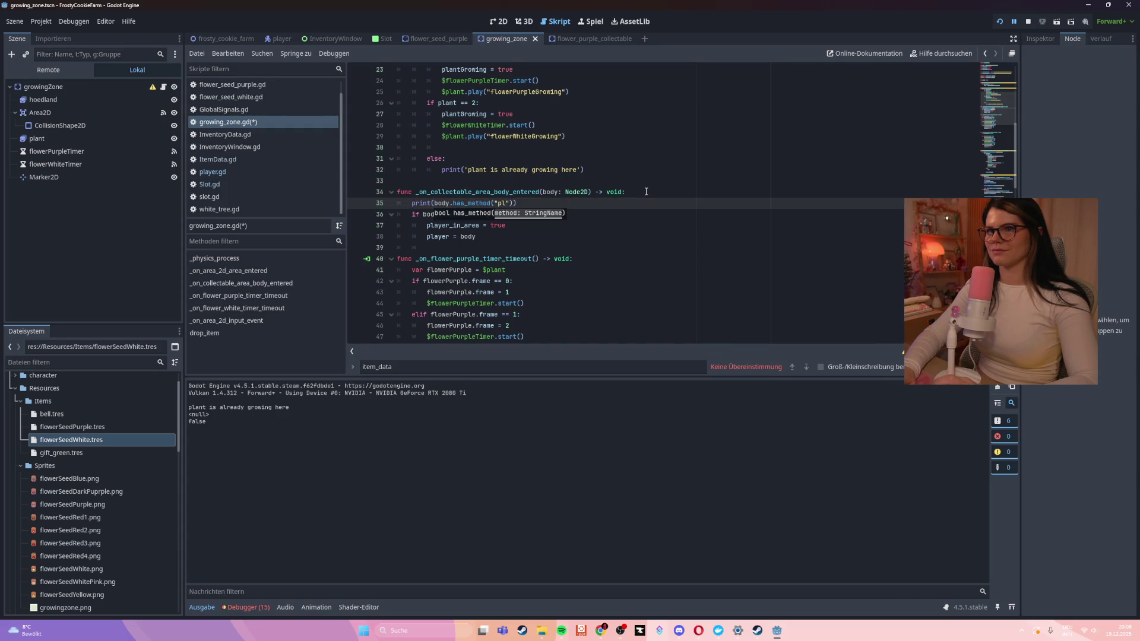
text(a)
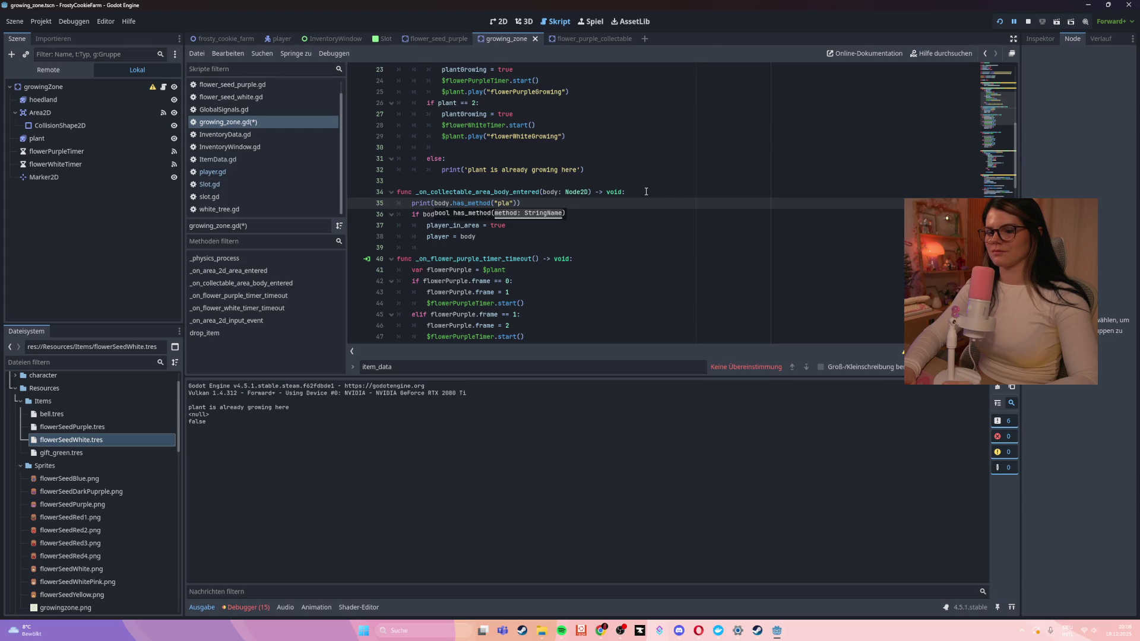
text(yer)
key(F5)
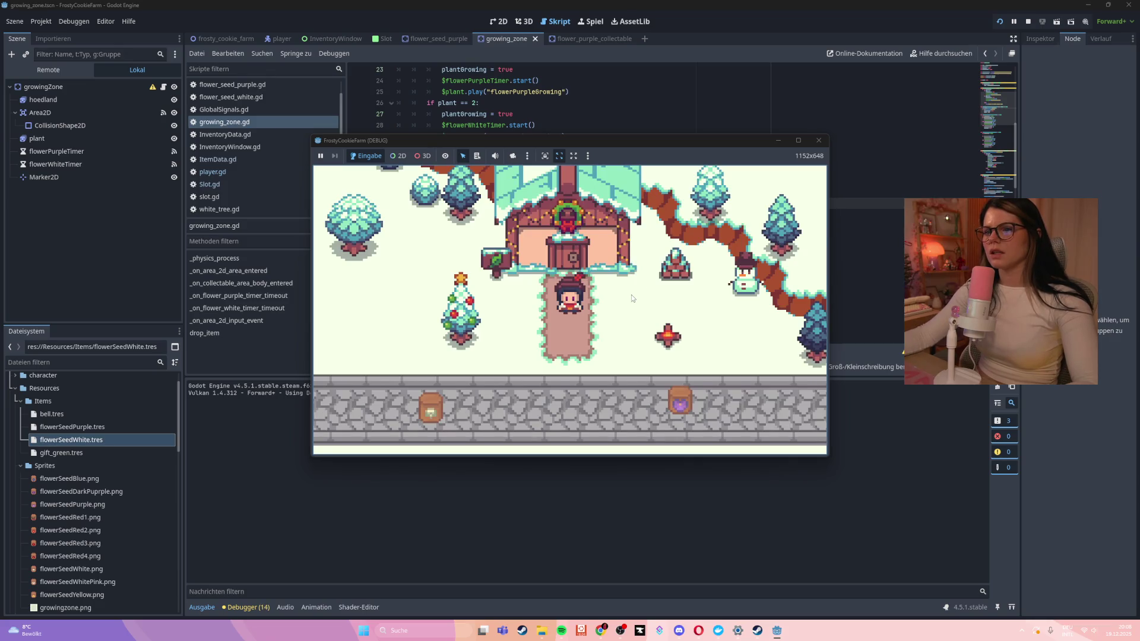
Walk the player around the test run, move the game window aside, and close it
key(Down)
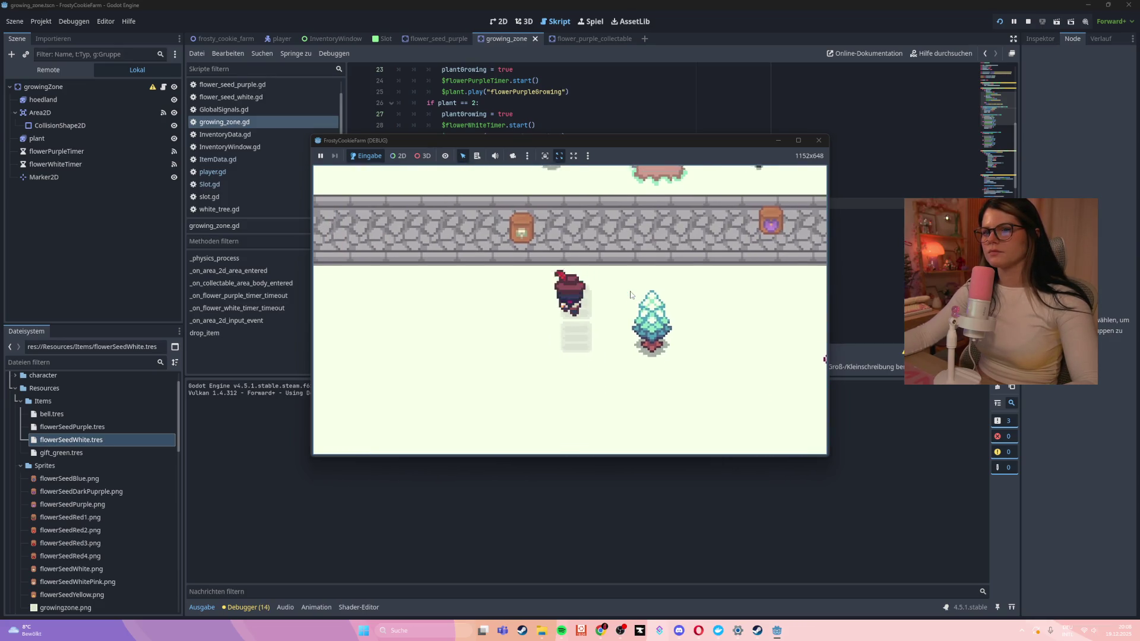
key(Up)
mouse_move(494, 144)
mouse_down()
mouse_move(446, 302)
mouse_move(429, 208)
mouse_up()
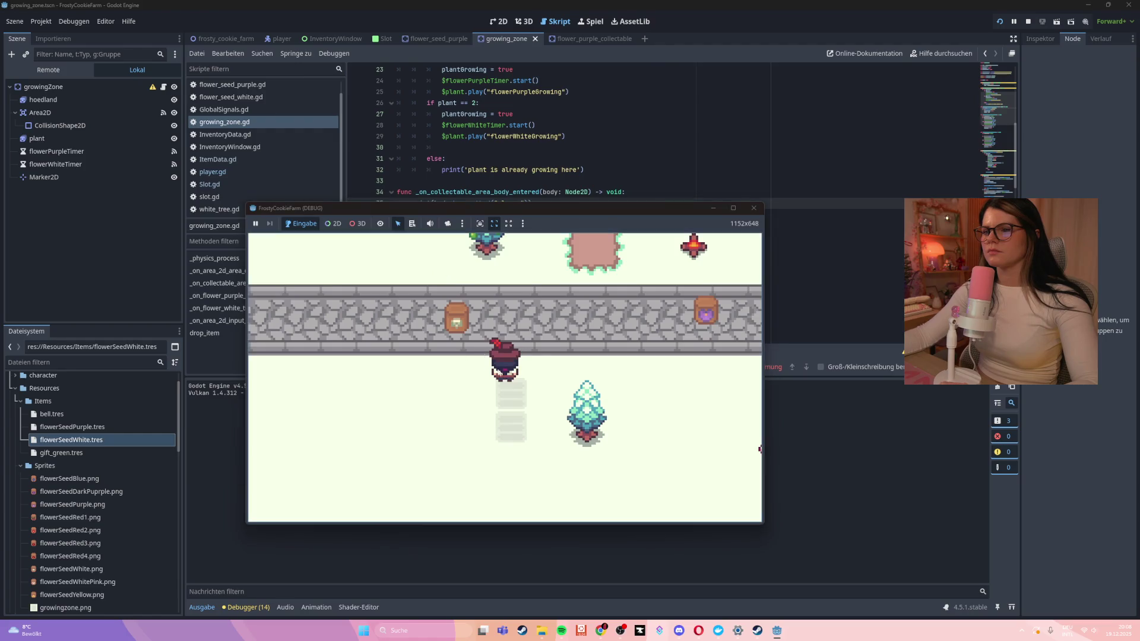
key(Down)
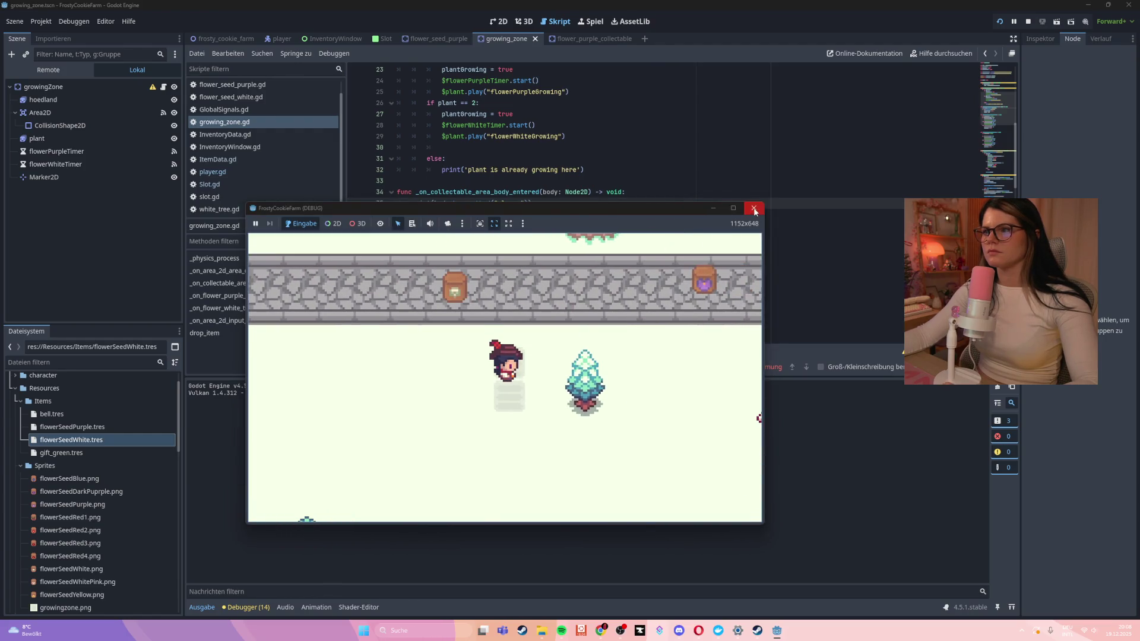
click(754, 212)
double_click(464, 192)
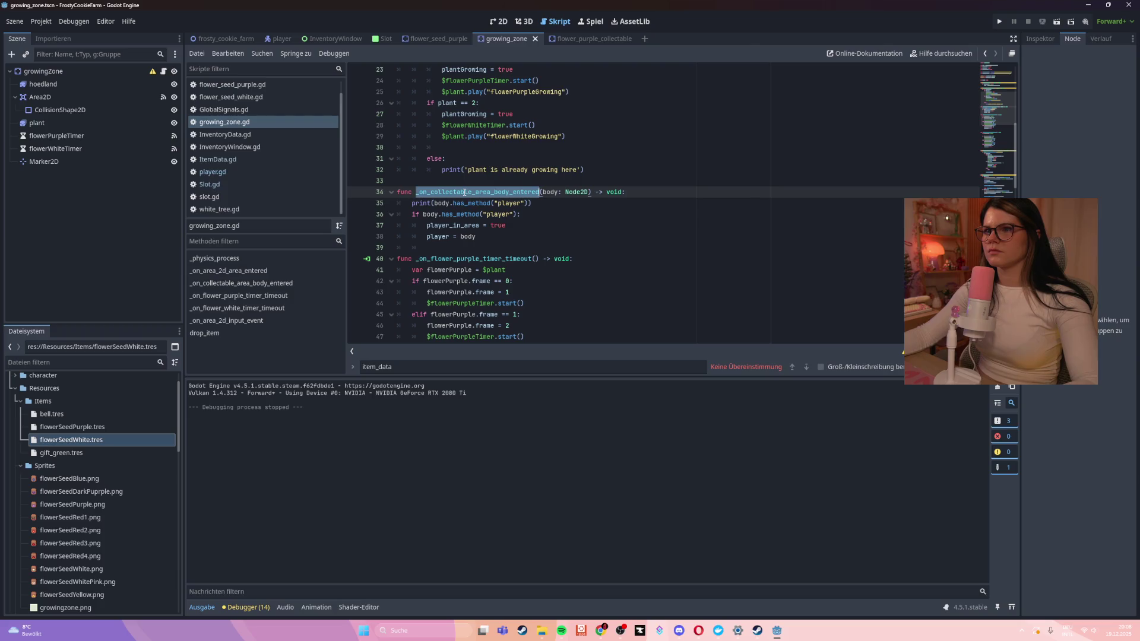
Retype the line-34 handler's name as _on_area, correcting the missing underscore
text(_on)
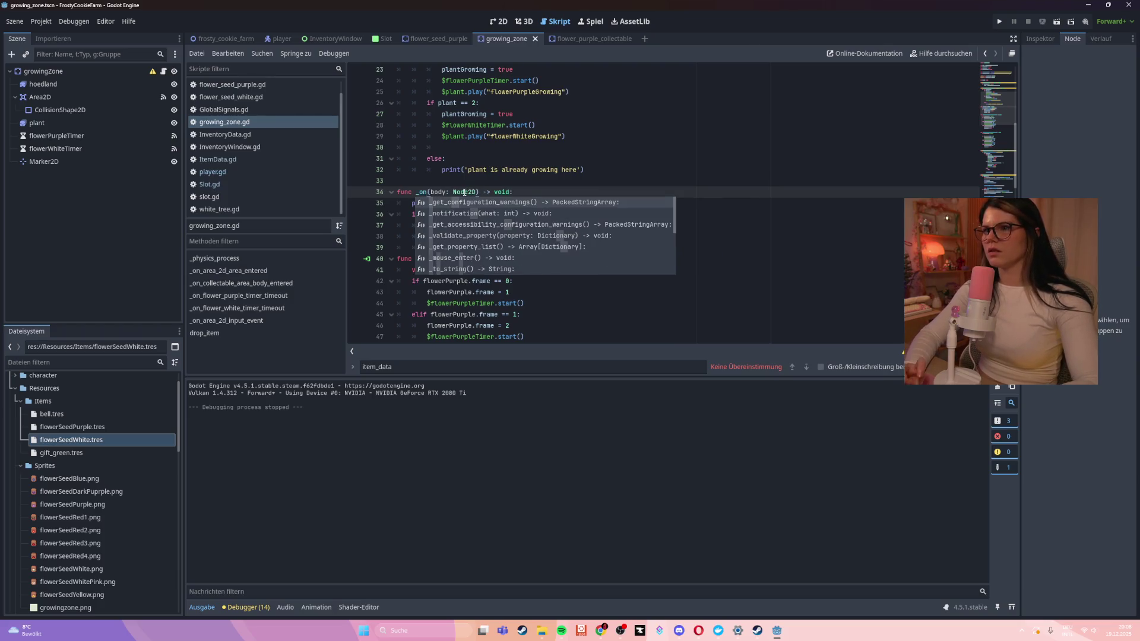
text(area)
key(BackSpace)
key(BackSpace)
key(BackSpace)
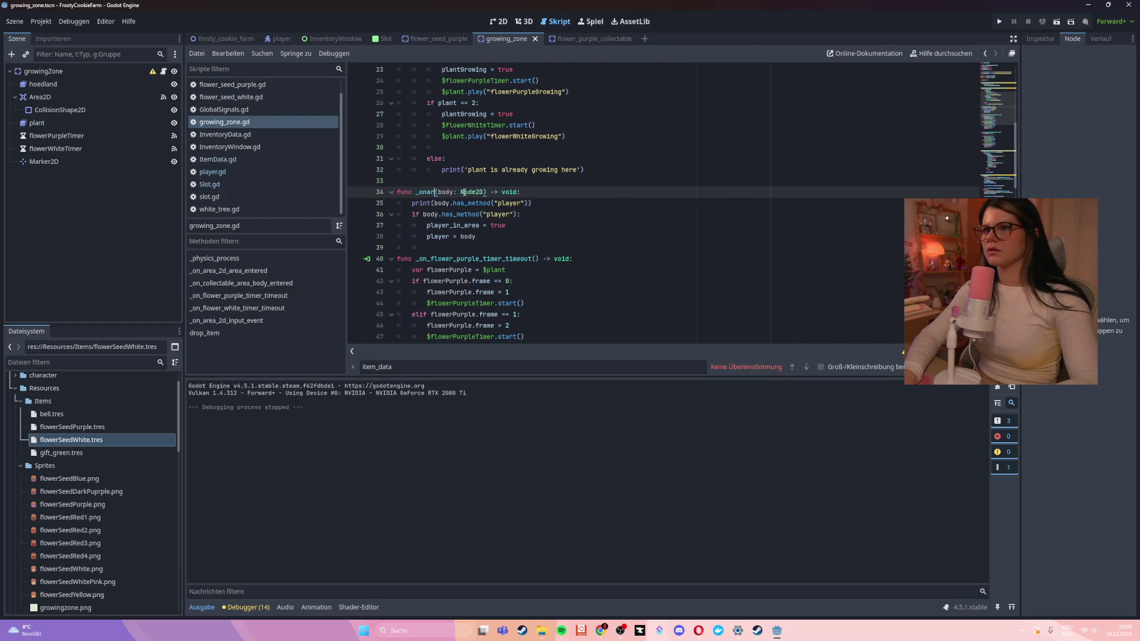
text(_area)
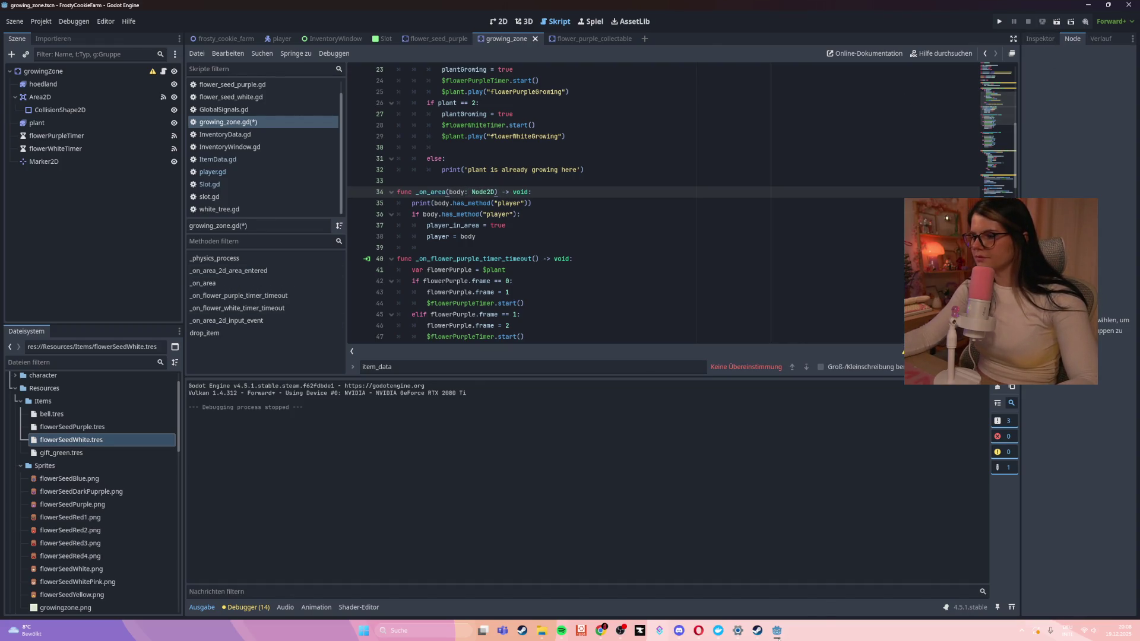
key(Down)
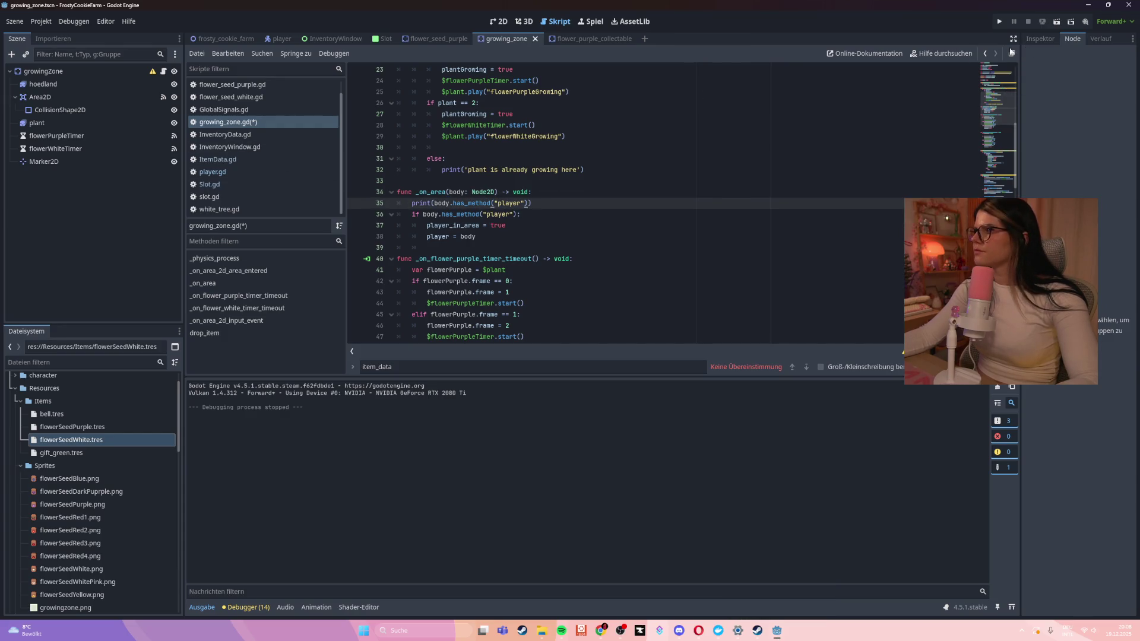
click(61, 73)
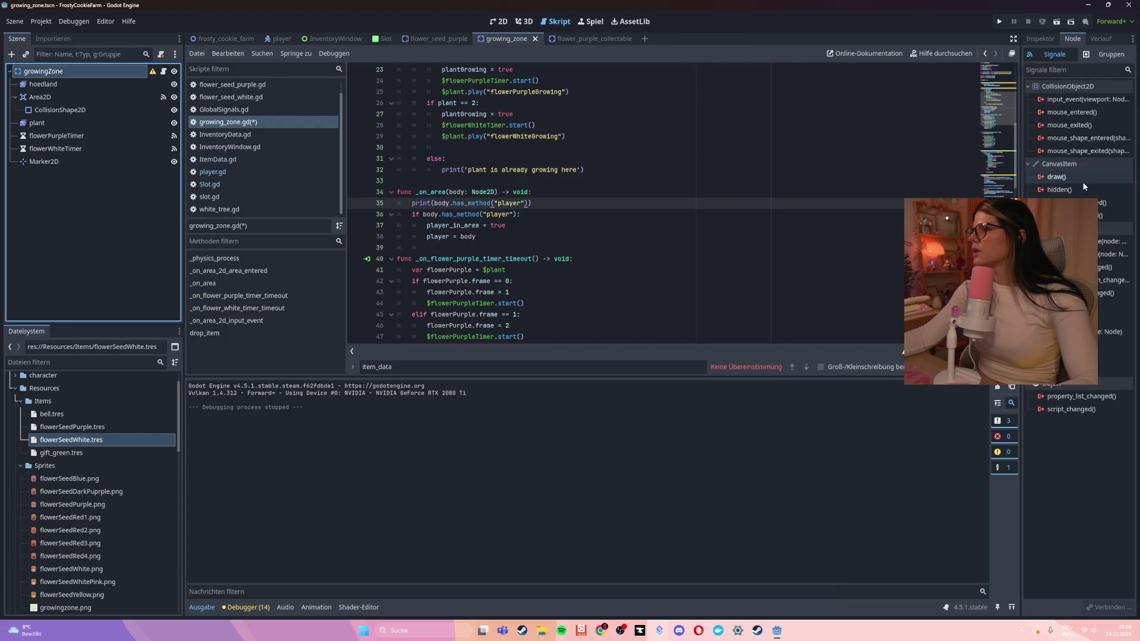
Connect Area2D's body_entered signal to a new _on_area_2d_body_entered method
click(40, 97)
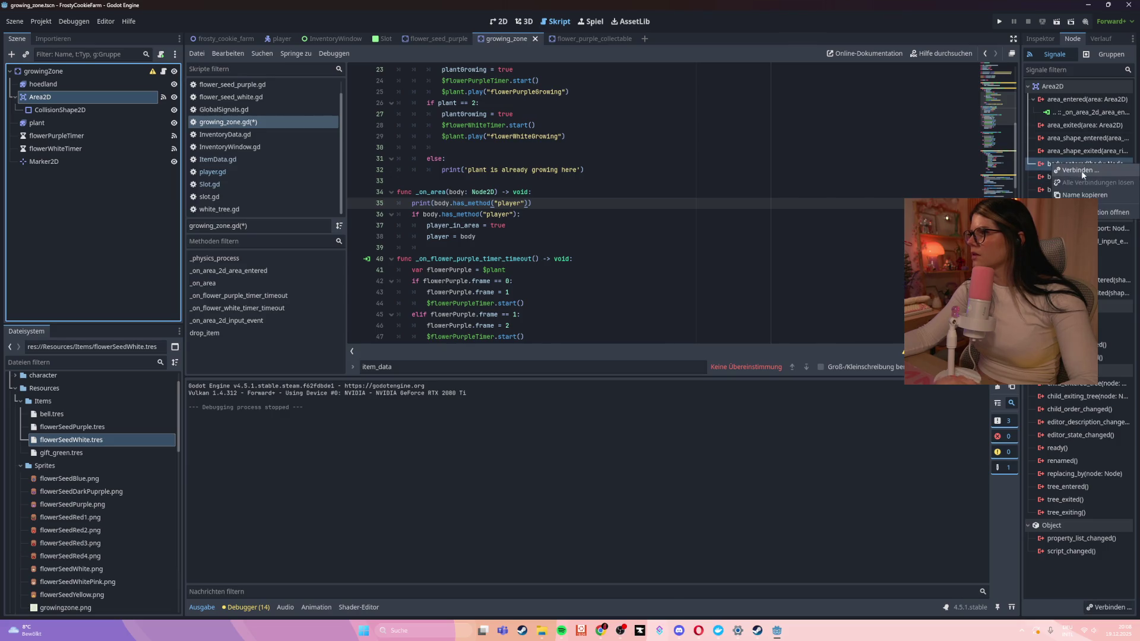
double_click(1080, 164)
click(526, 418)
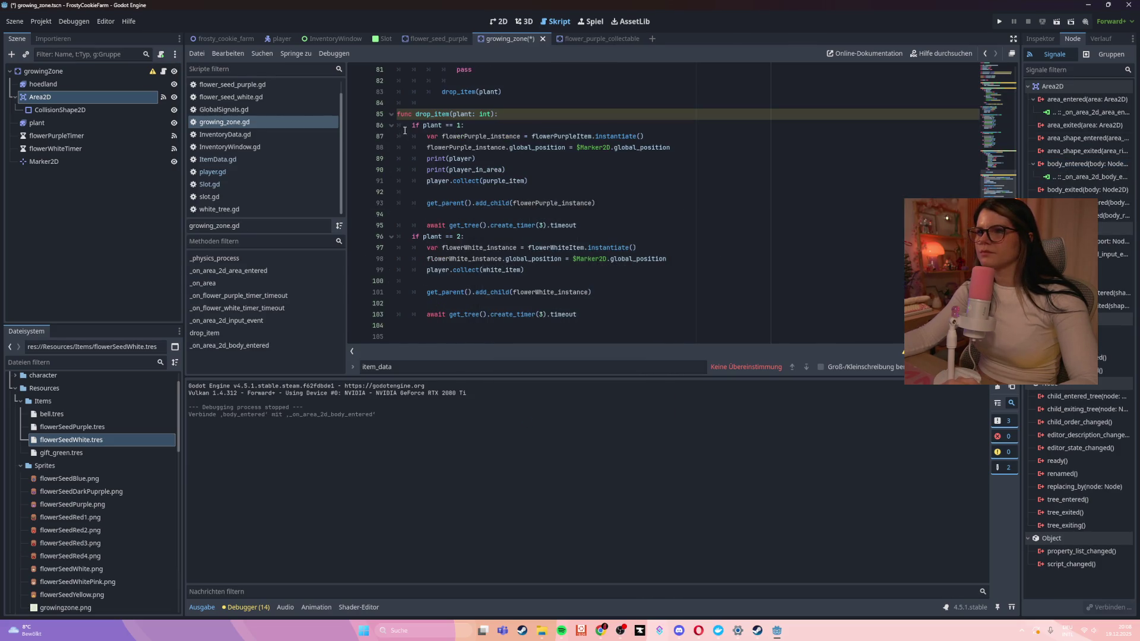
Delete the generated _on_area_2d_body_entered stub at the script's end and save
drag(593, 303, 349, 304)
key(ctrl+c)
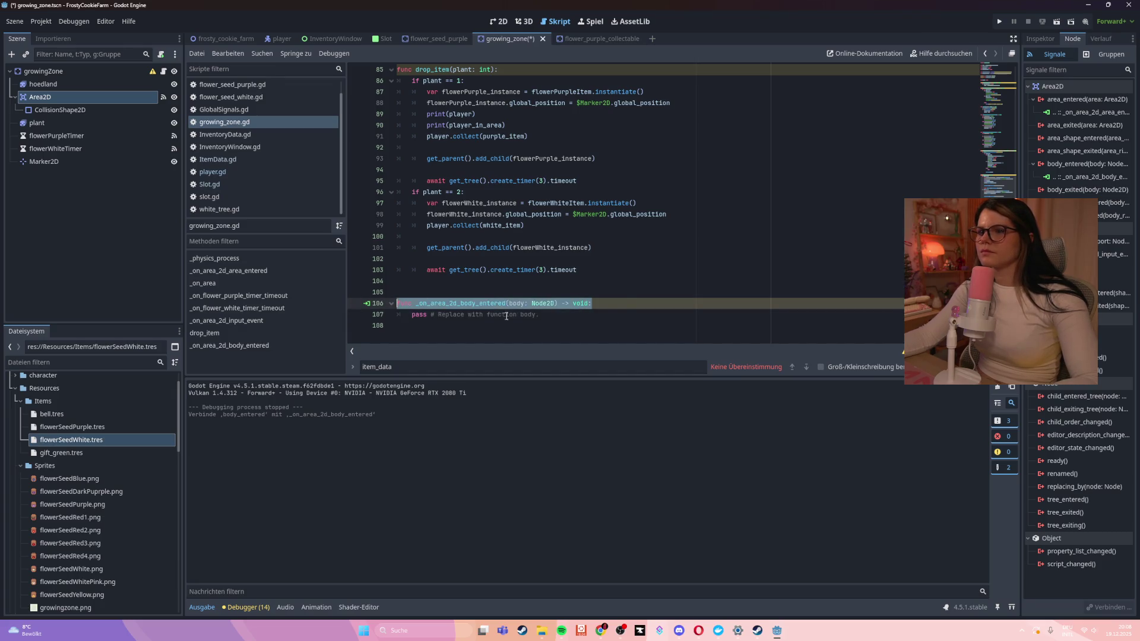
key(alt+Up)
drag(537, 314, 391, 299)
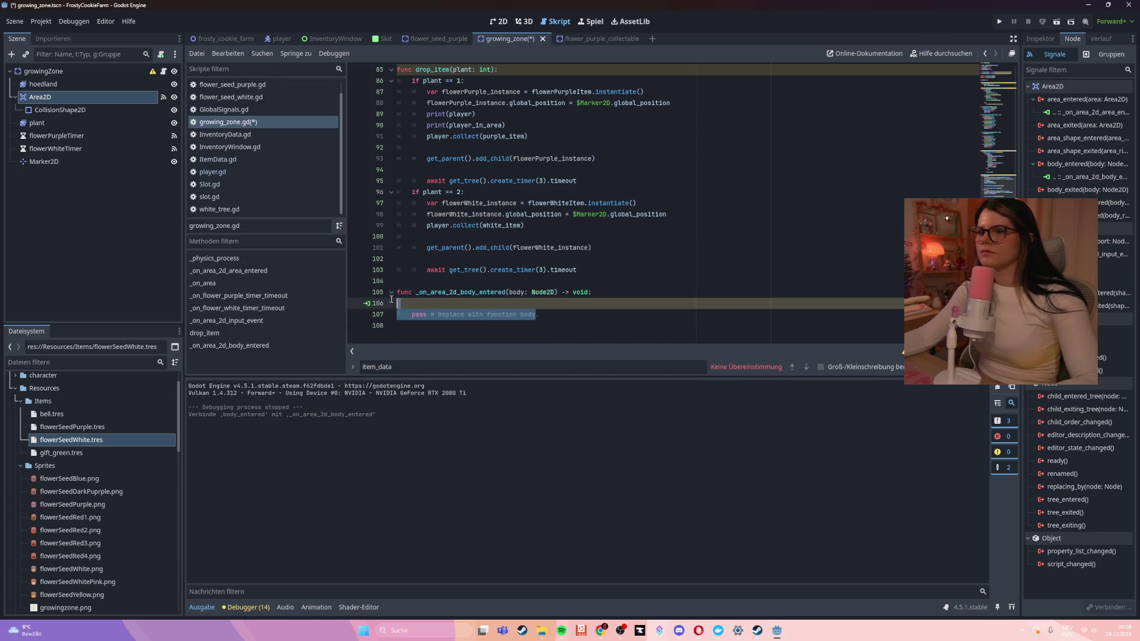
key(BackSpace)
key(BackSpace)
key(BackSpace)
key(ctrl+s)
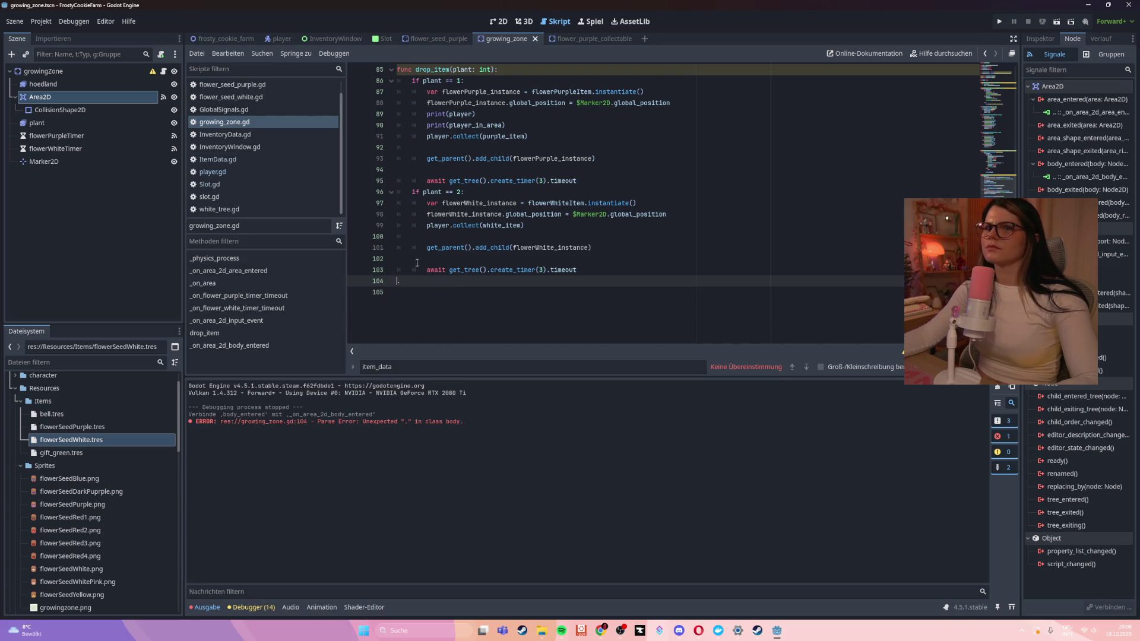
Rename the line-34 _on_area handler to _on_area_2d_body_entered(body: Node2D) -> void
scroll(416, 262, up, 20)
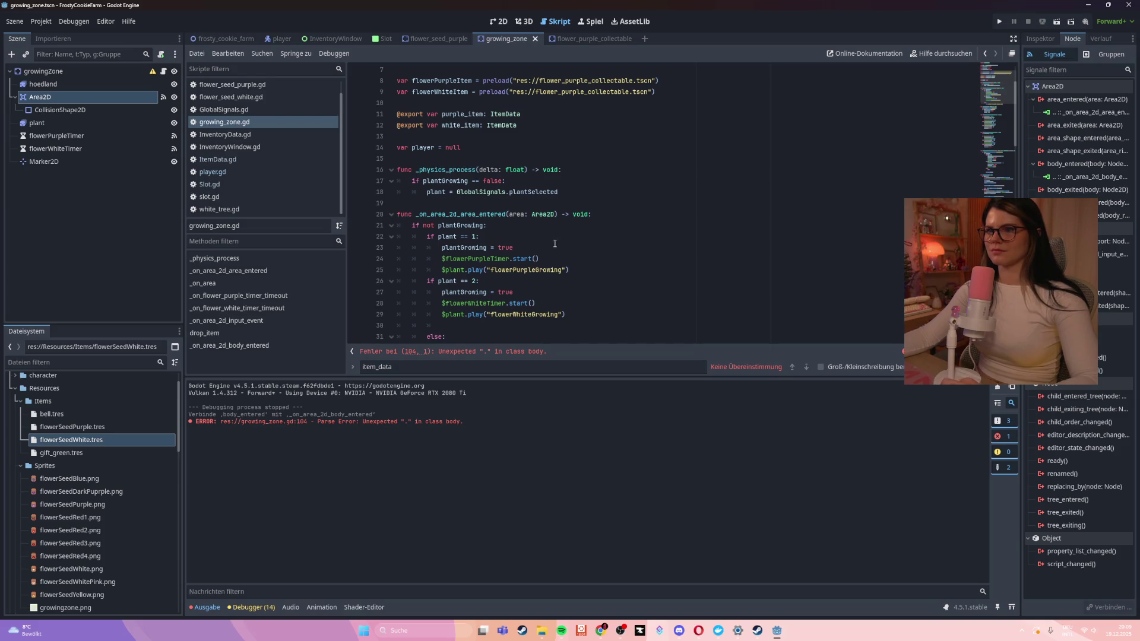
scroll(554, 243, down, 6)
triple_click(541, 175)
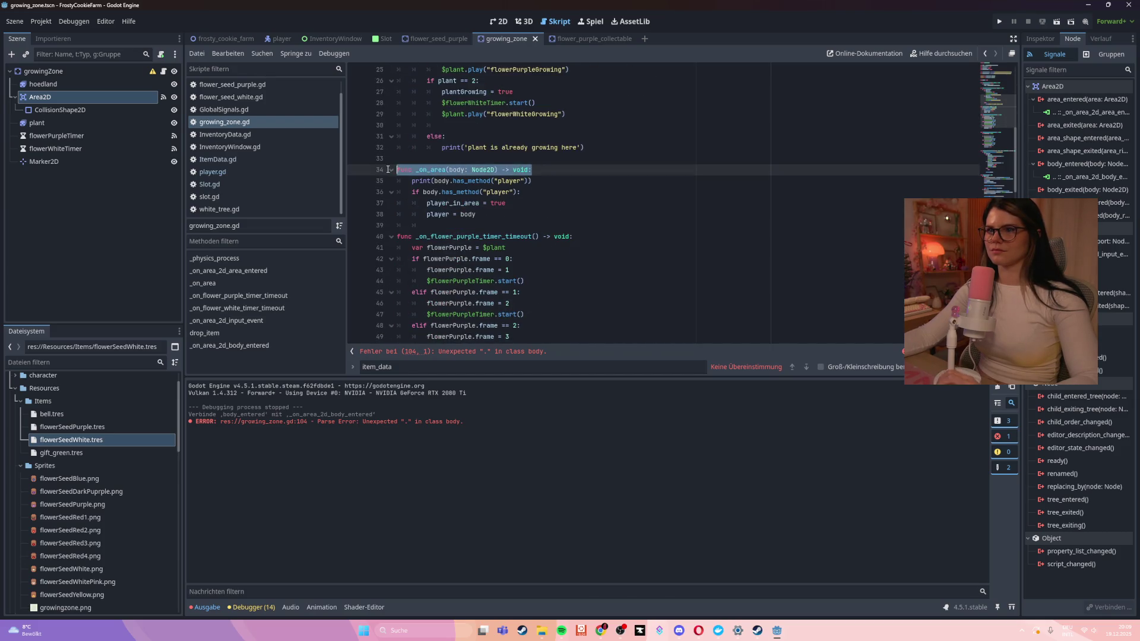
key(ctrl+v)
key(ctrl+s)
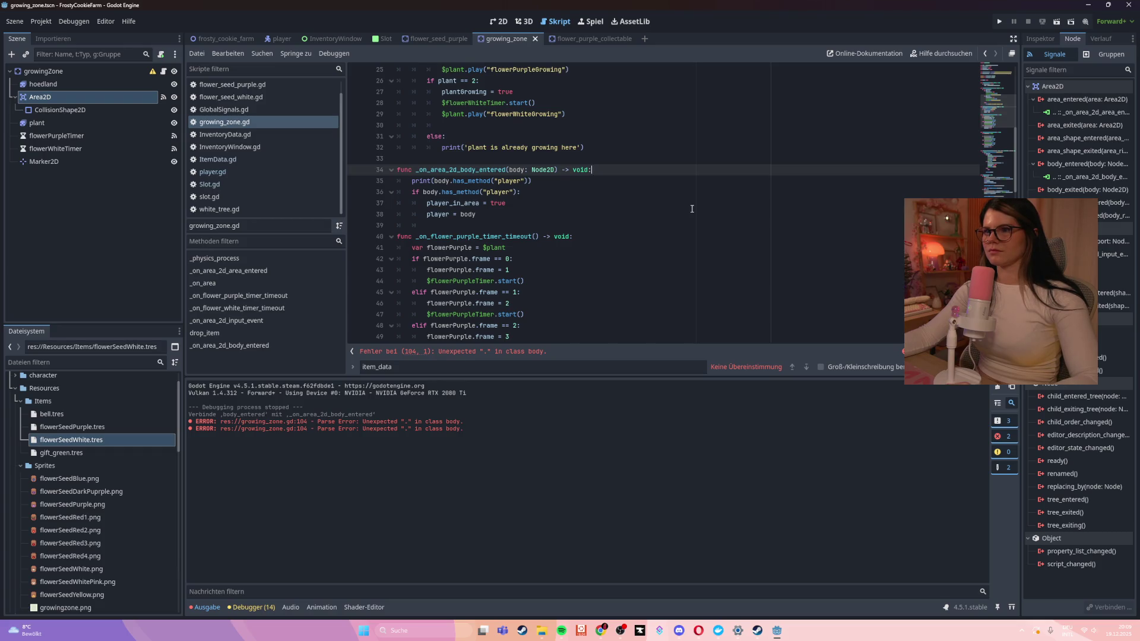
click(691, 208)
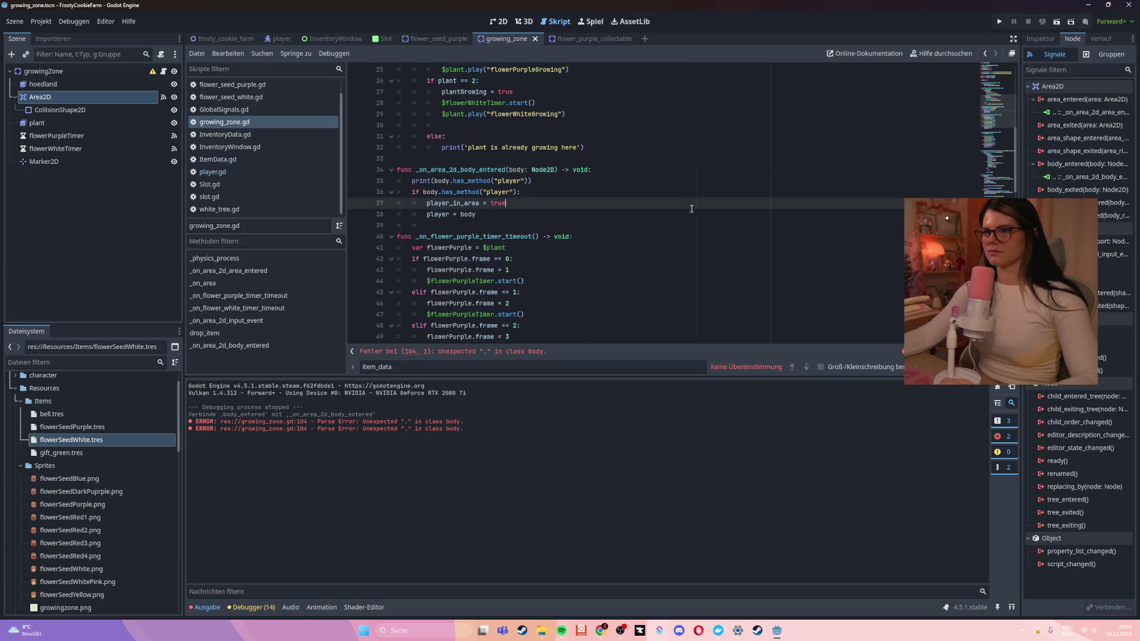
Delete the stray dot on line 104 to clear the parse error
scroll(692, 209, down, 19)
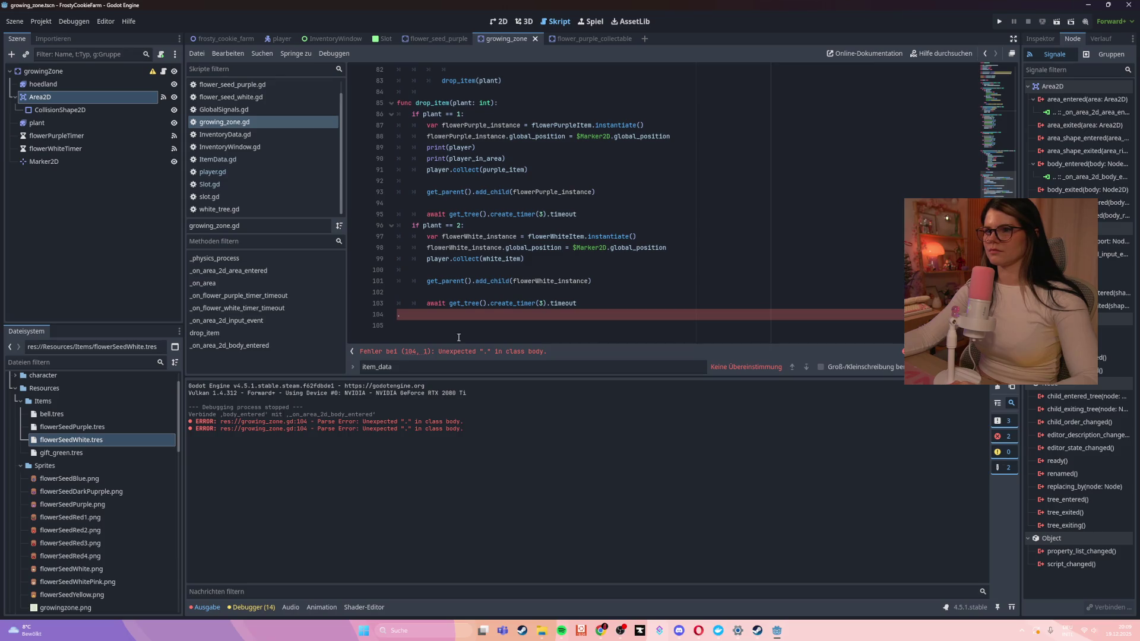
key(BackSpace)
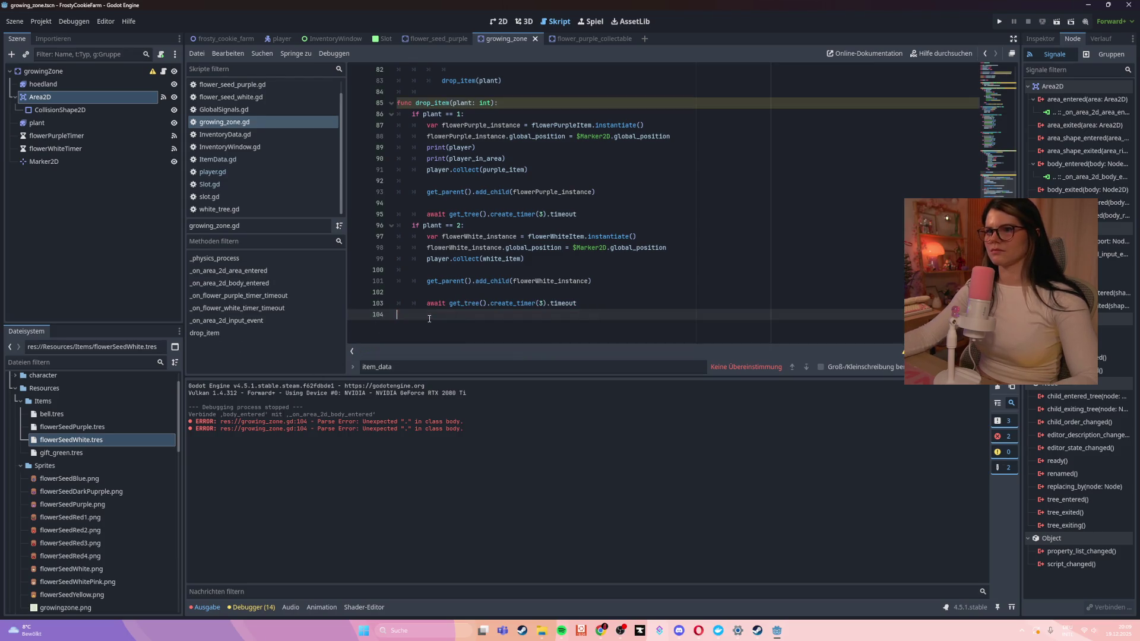
scroll(427, 321, up, 7)
scroll(428, 319, up, 7)
scroll(428, 319, up, 7)
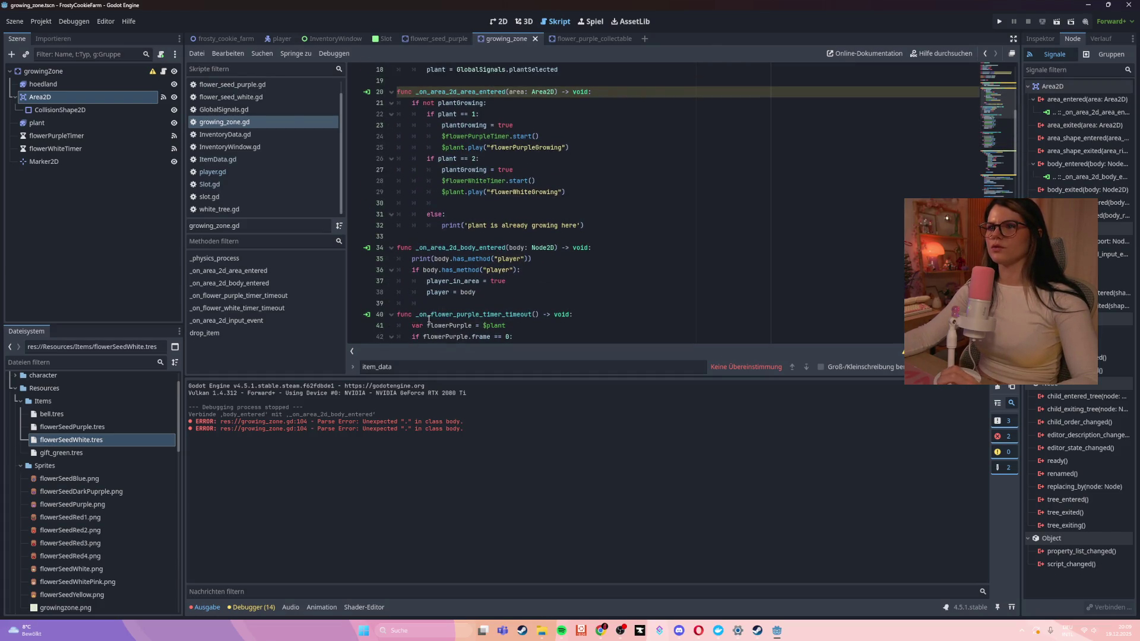
click(583, 280)
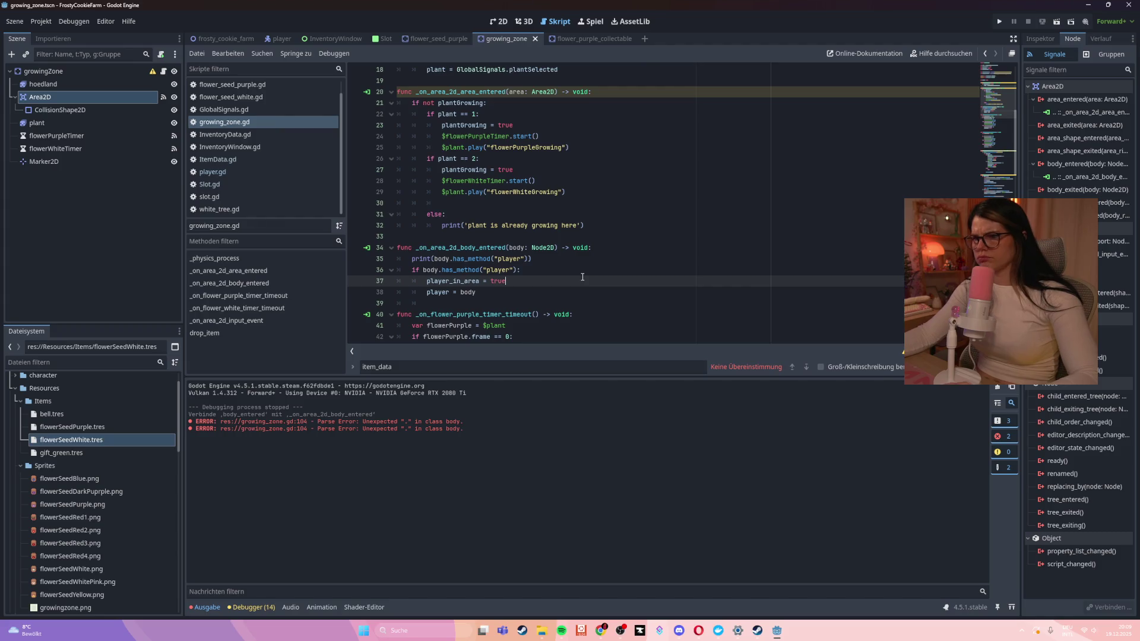
Run the game with F5, walk to the planting slot and harvest the flower, crashing at line 91
key(F5)
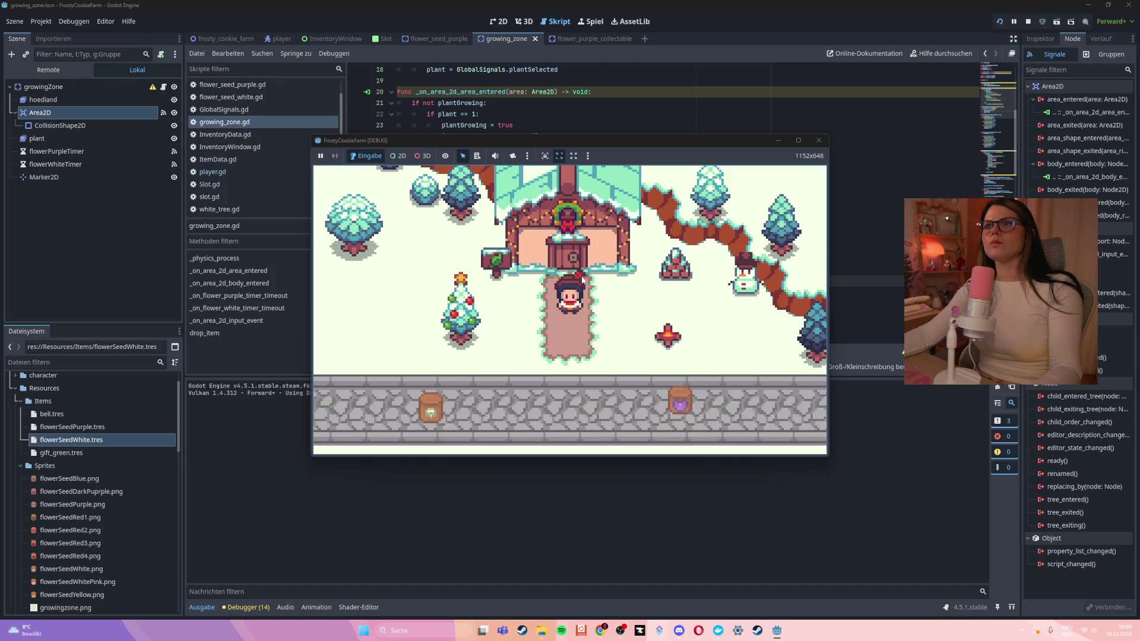
key(Down)
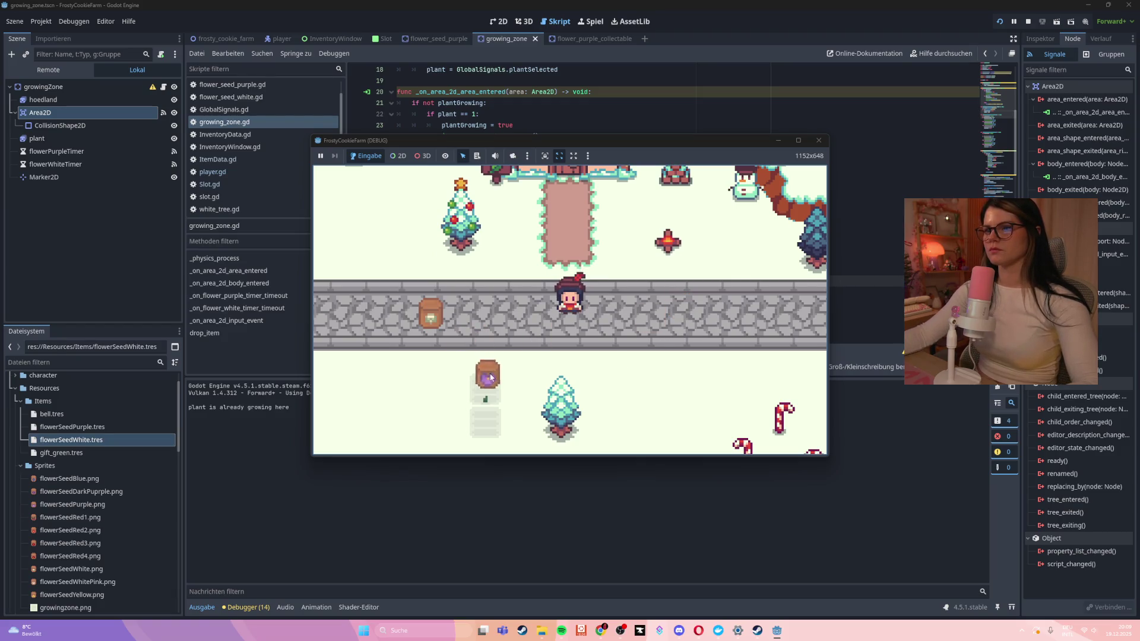
key(Left)
key(Down)
key(Down)
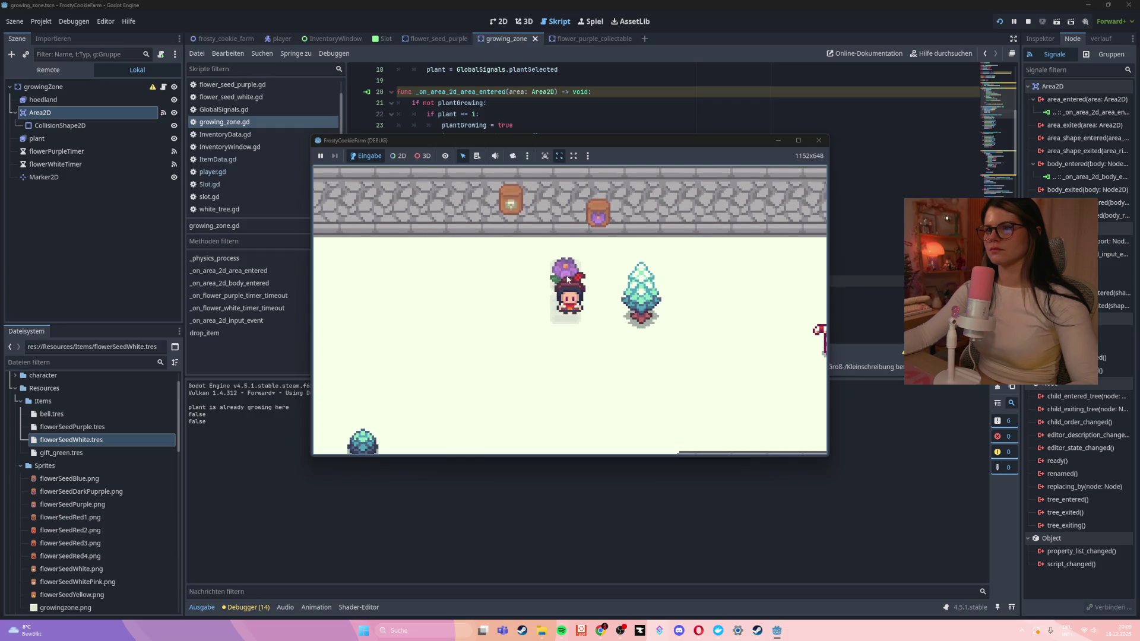
key(Up)
key(Down)
key(Up)
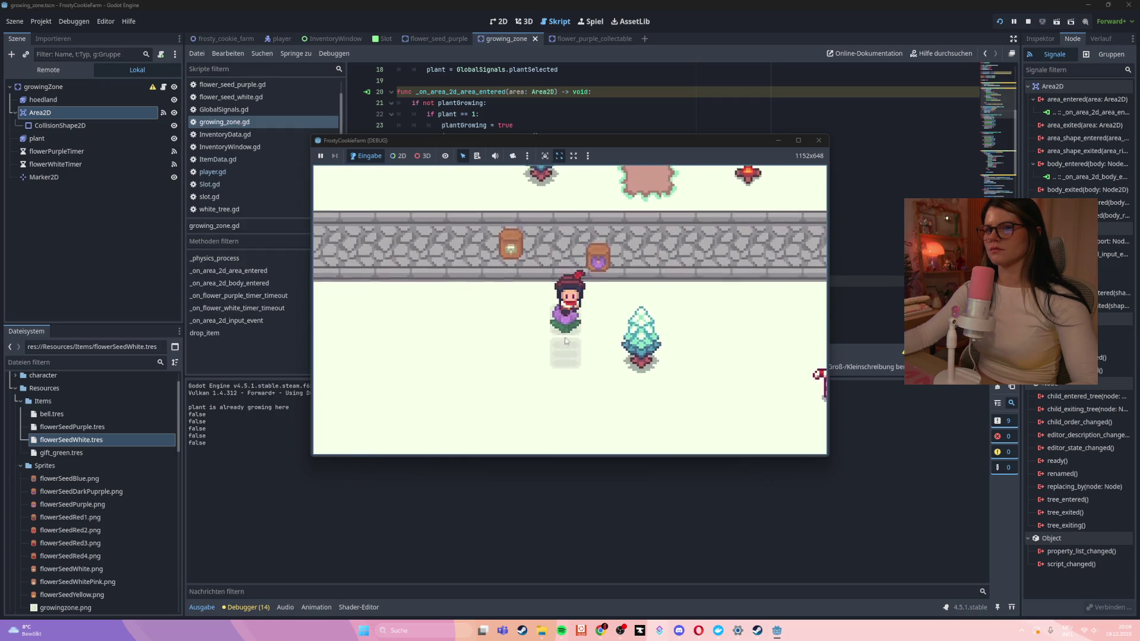
key(Down)
key(Up)
key(Down)
key(Up)
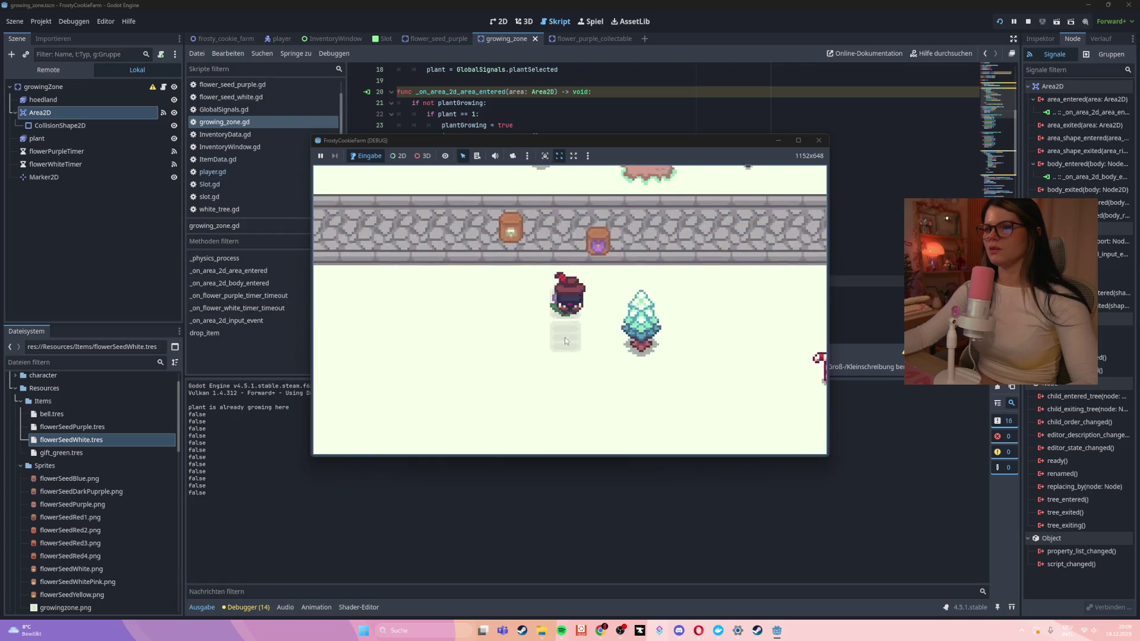
key(Down)
click(565, 297)
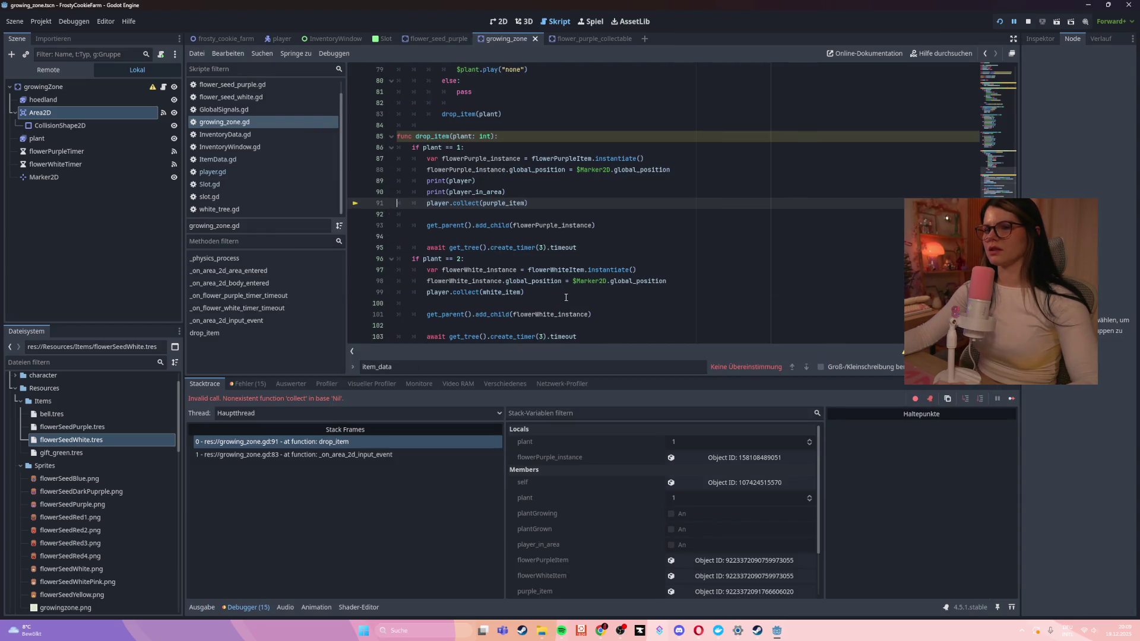
Scroll up through growing_zone.gd from the white flower code at line 99
click(566, 297)
scroll(566, 297, up, 5)
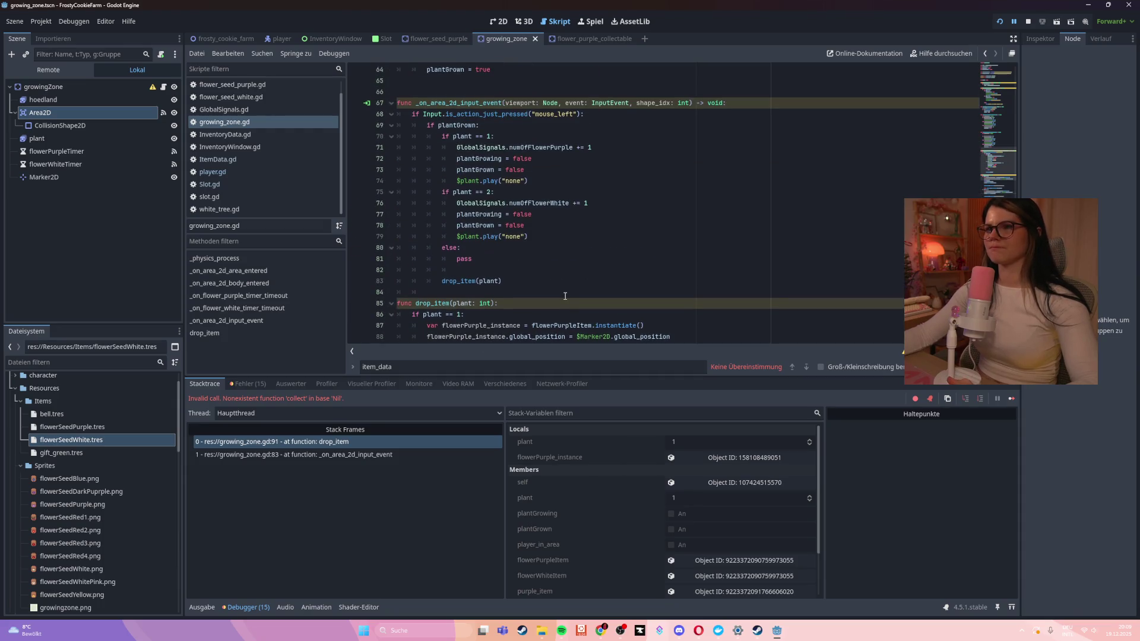
scroll(564, 295, up, 6)
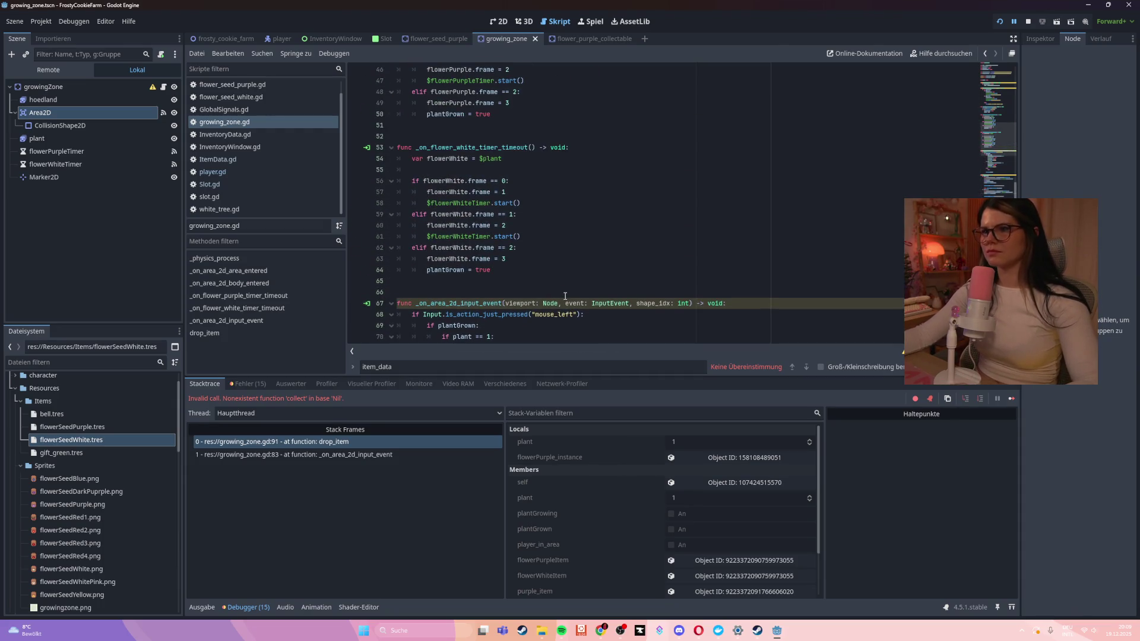
scroll(565, 295, up, 7)
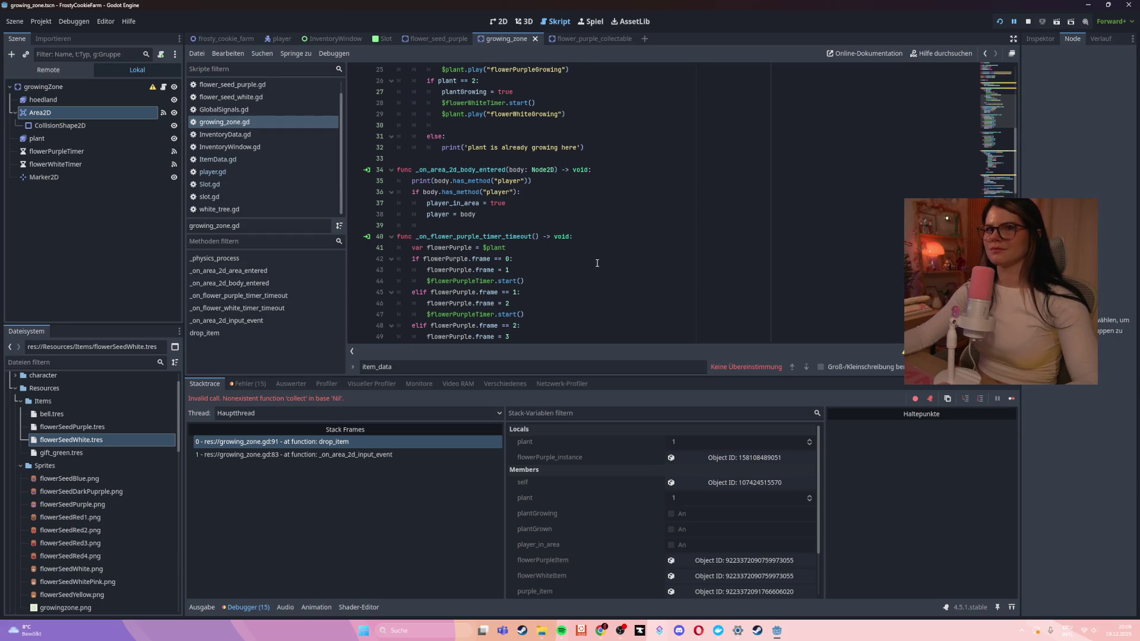
scroll(597, 263, up, 8)
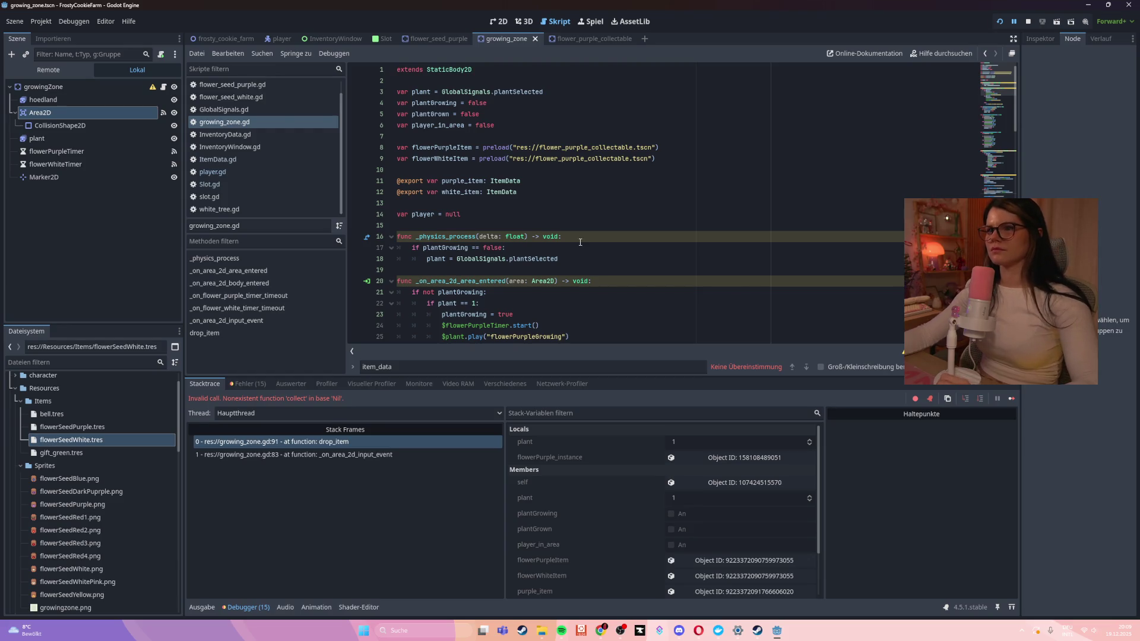
Inspect the player scene and player.gd, then return to growing_zone.gd
click(279, 40)
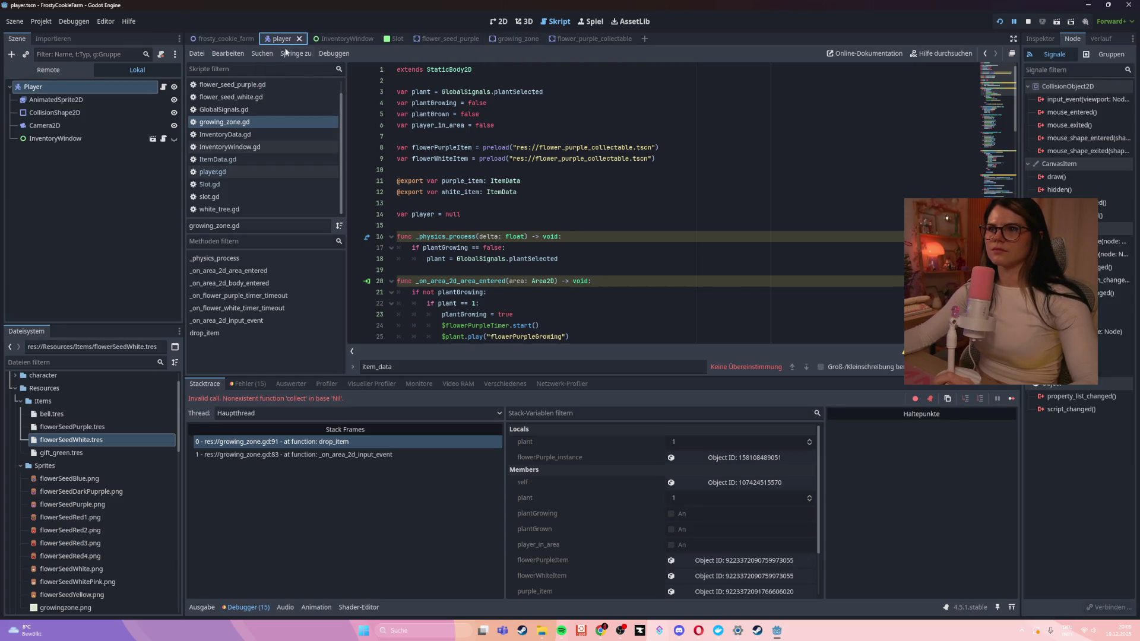
click(514, 39)
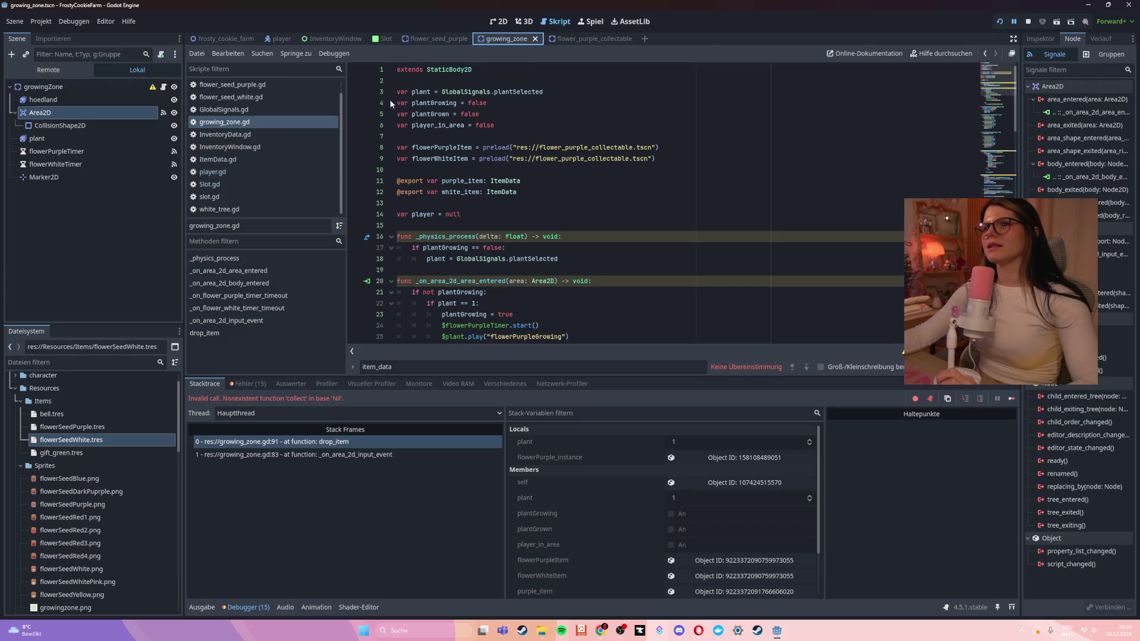
click(213, 172)
scroll(575, 218, up, 5)
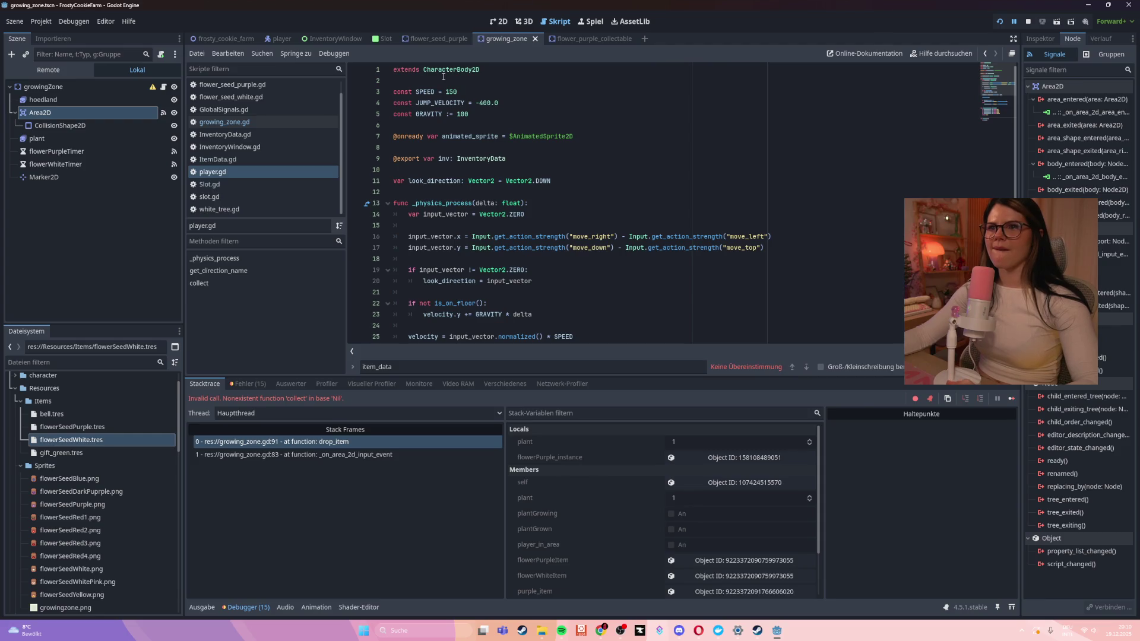
click(275, 122)
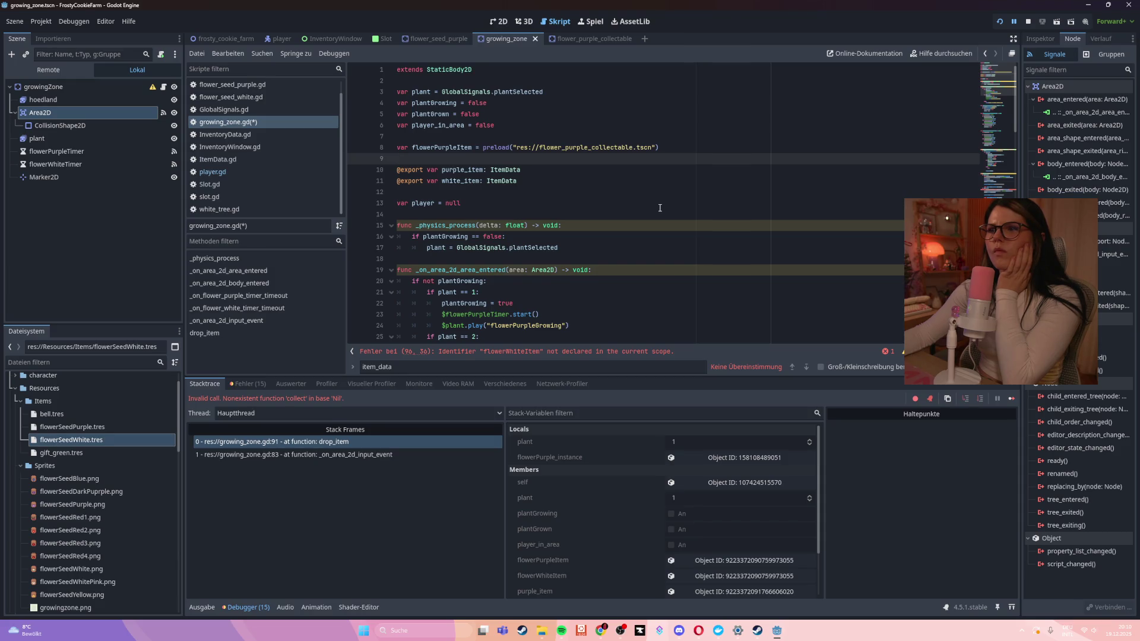
click(87, 138)
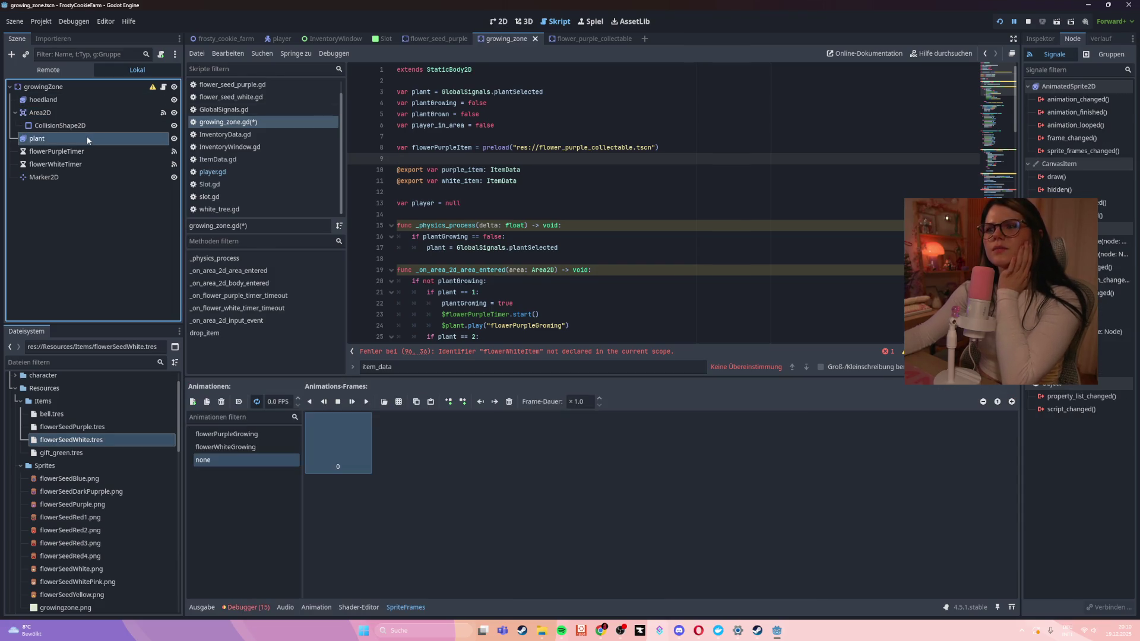
scroll(624, 217, down, 8)
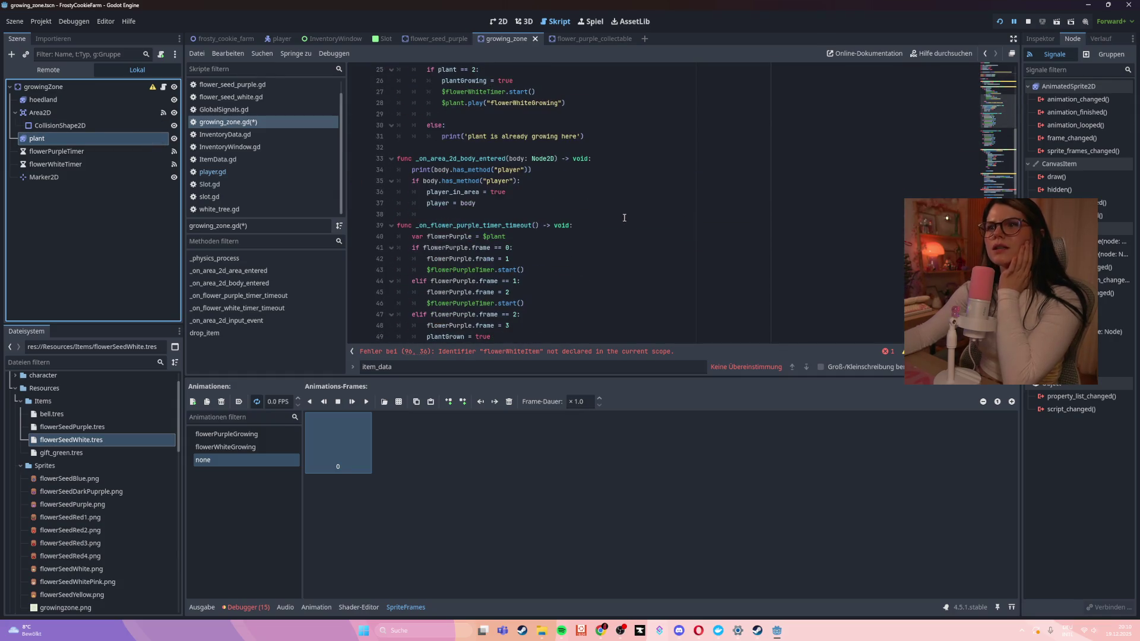
scroll(624, 217, down, 13)
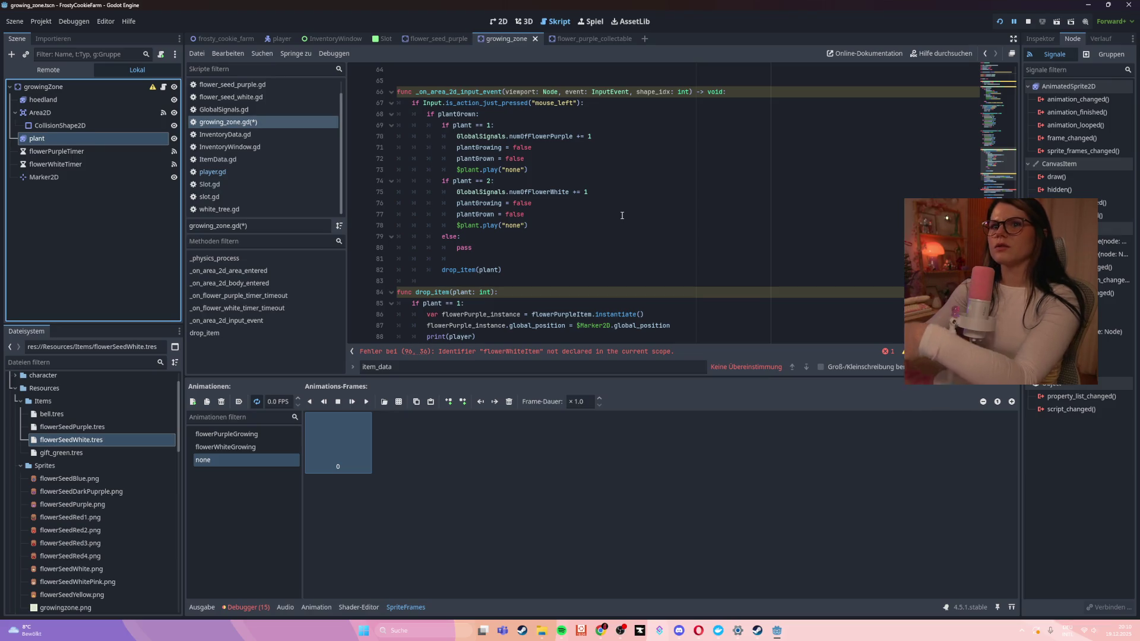
scroll(623, 208, down, 3)
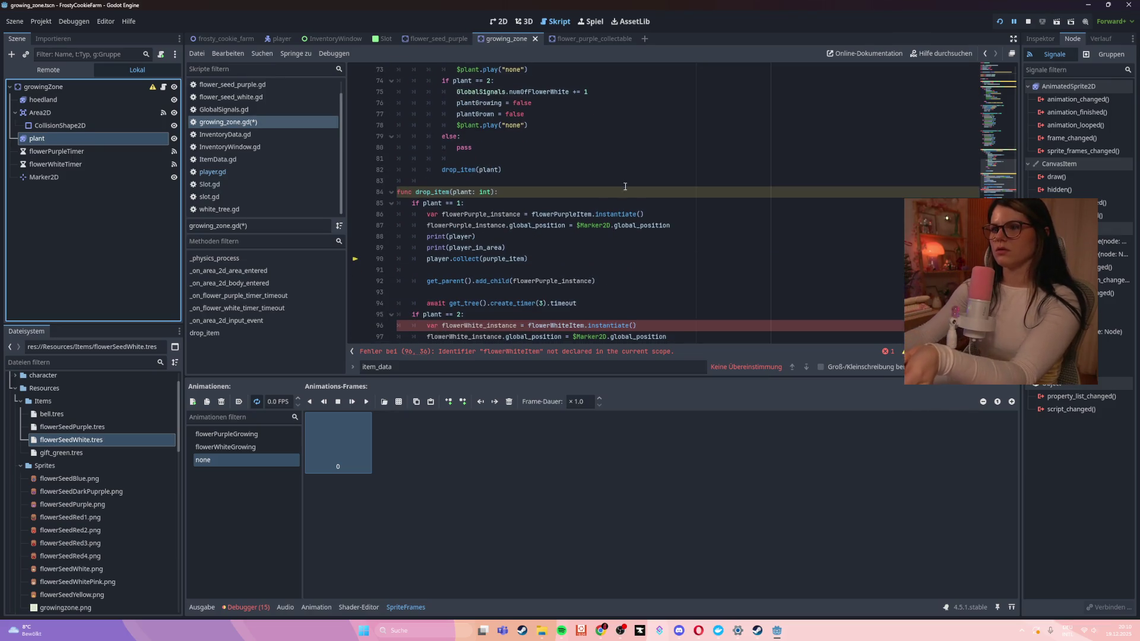
drag(499, 192, 372, 189)
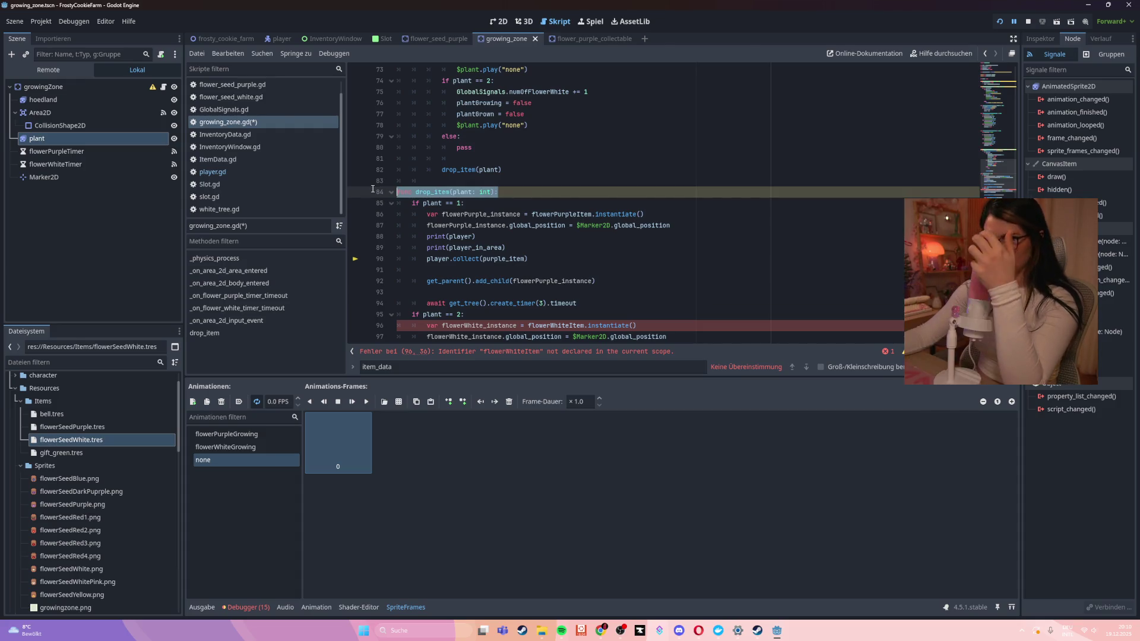
double_click(462, 260)
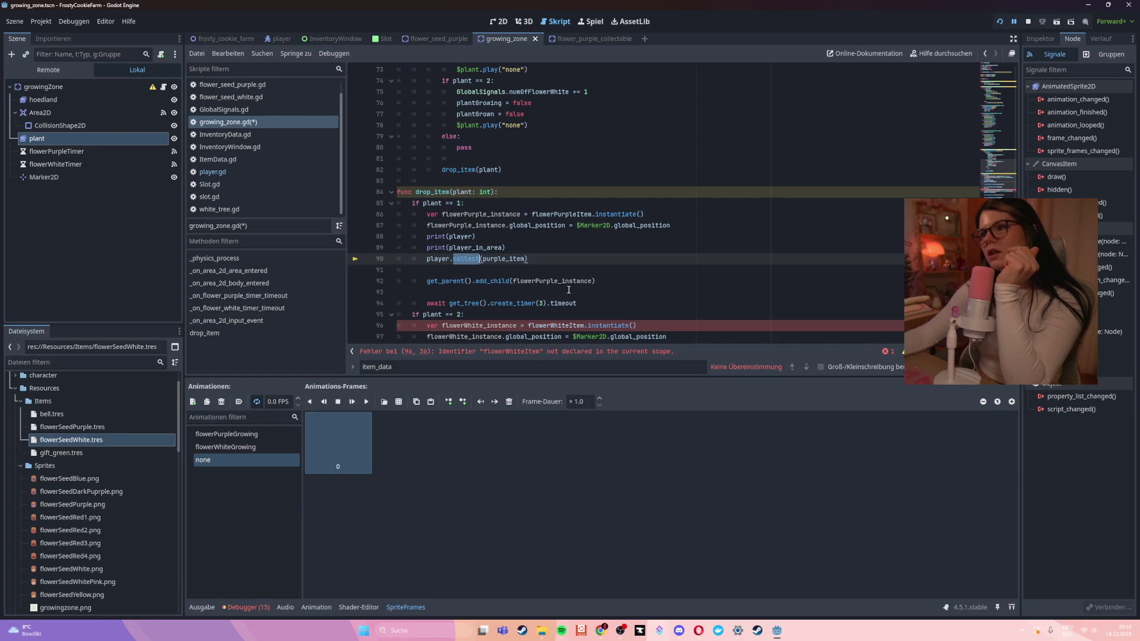
scroll(444, 256, down, 2)
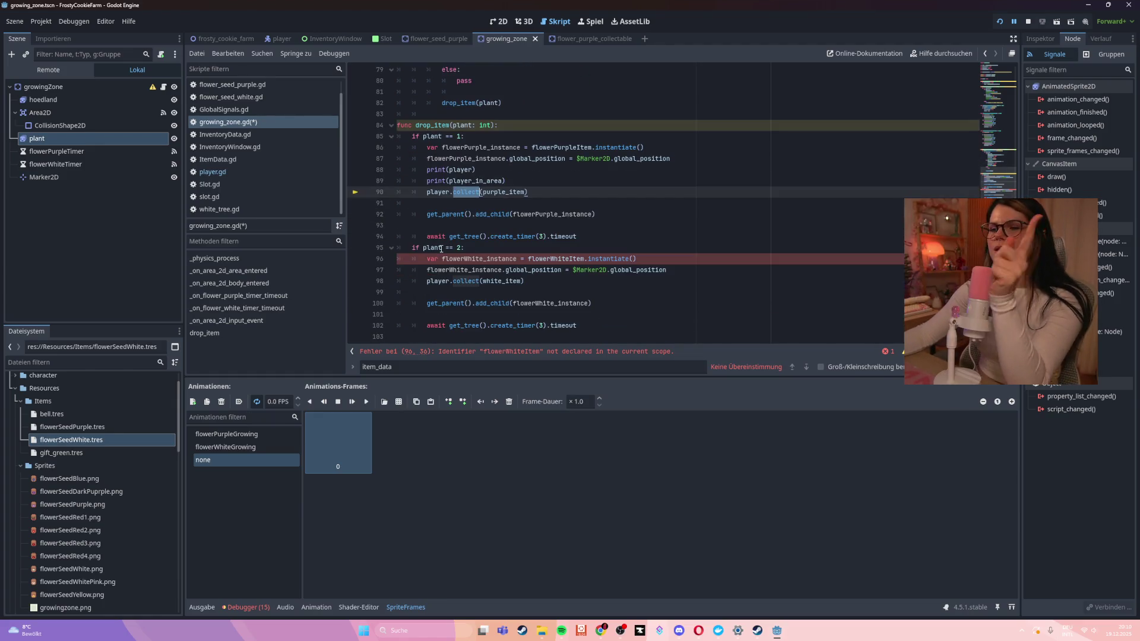
mouse_move(441, 249)
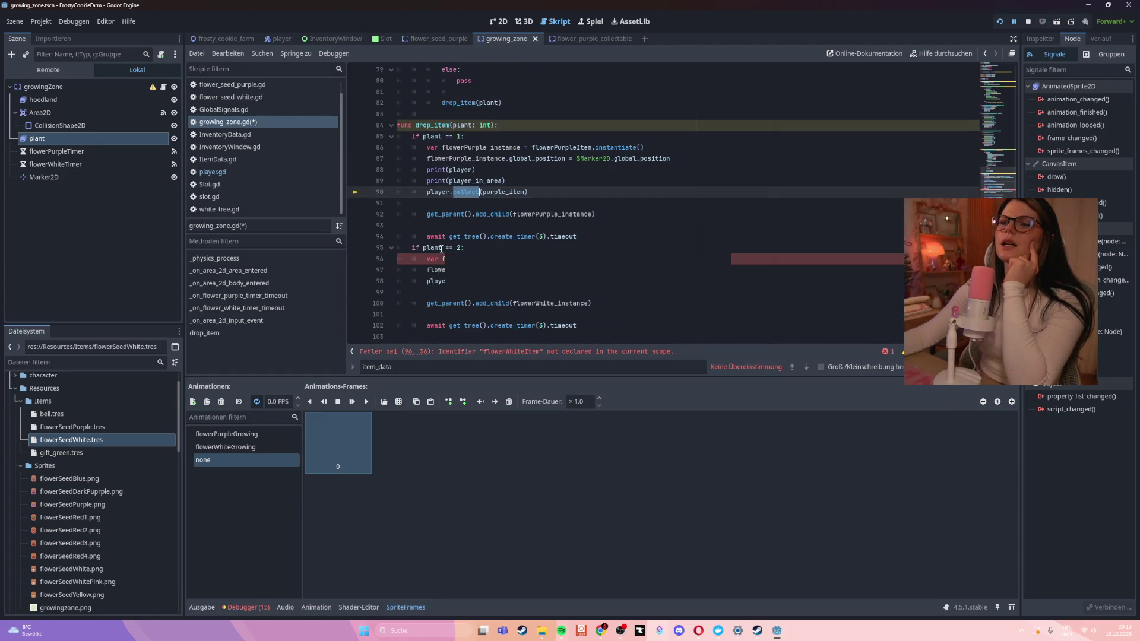
click(696, 218)
scroll(697, 218, down, 1)
scroll(695, 220, up, 20)
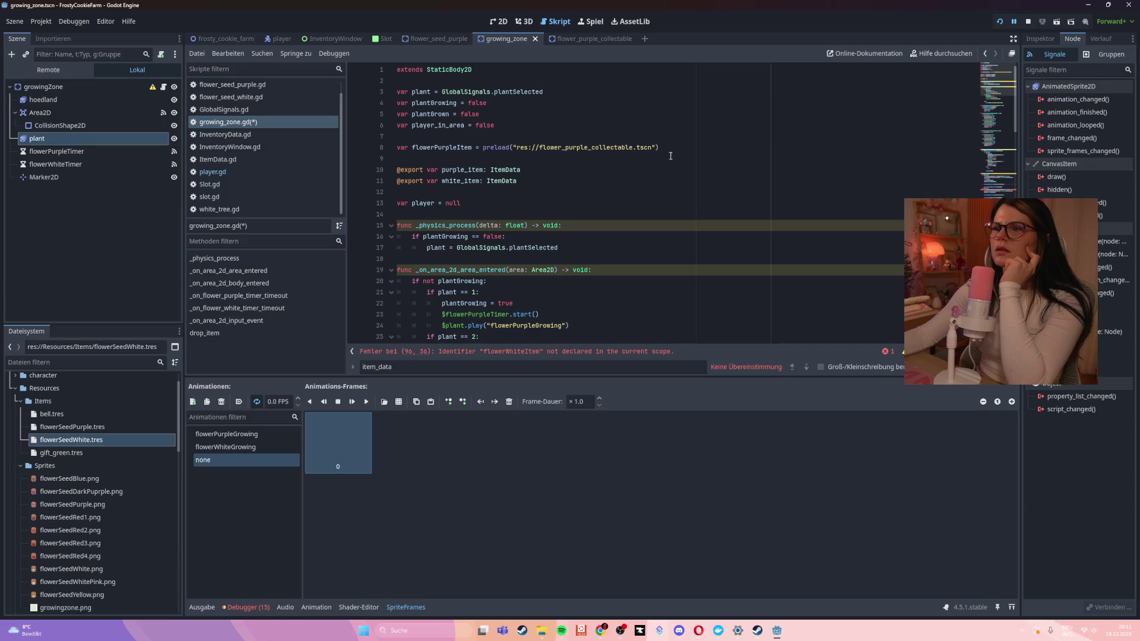
Duplicate the line-8 flowerPurpleItem preload line onto line 9
triple_click(668, 149)
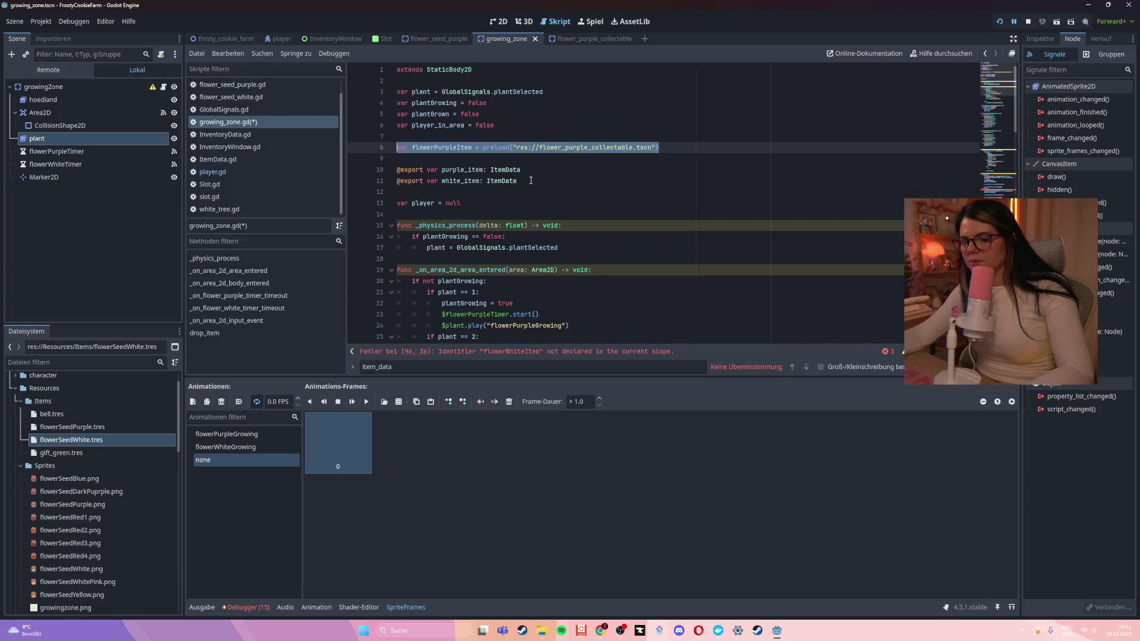
key(ctrl+c)
click(660, 147)
key(Return)
key(ctrl+v)
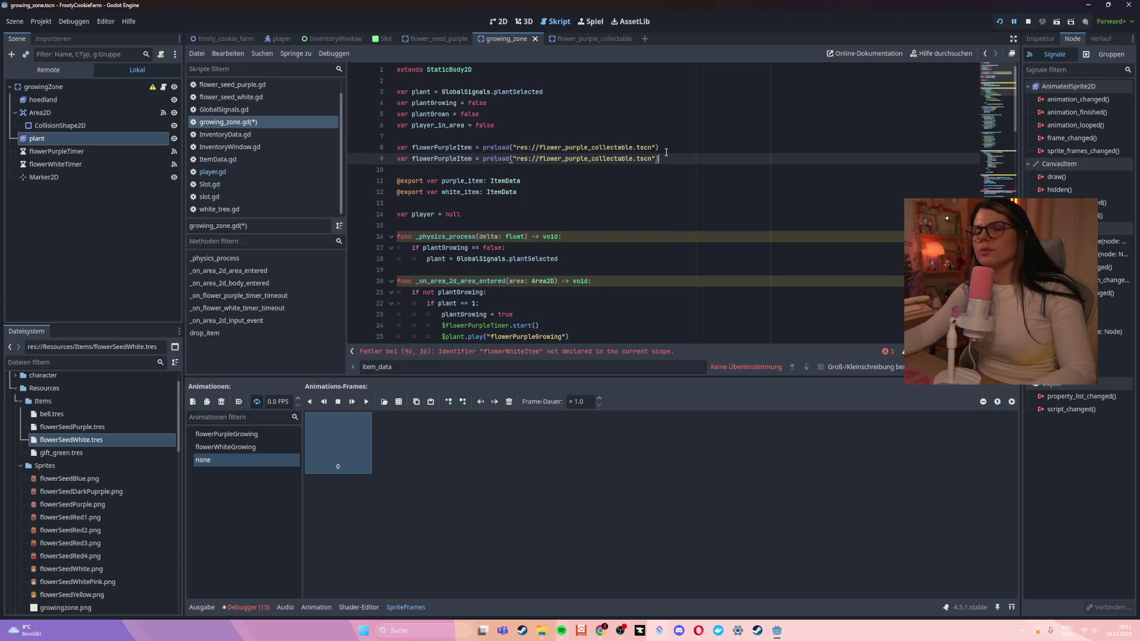
Rename the line-9 copy's variable to flowerWhiteItem and save growing_zone.gd
double_click(444, 158)
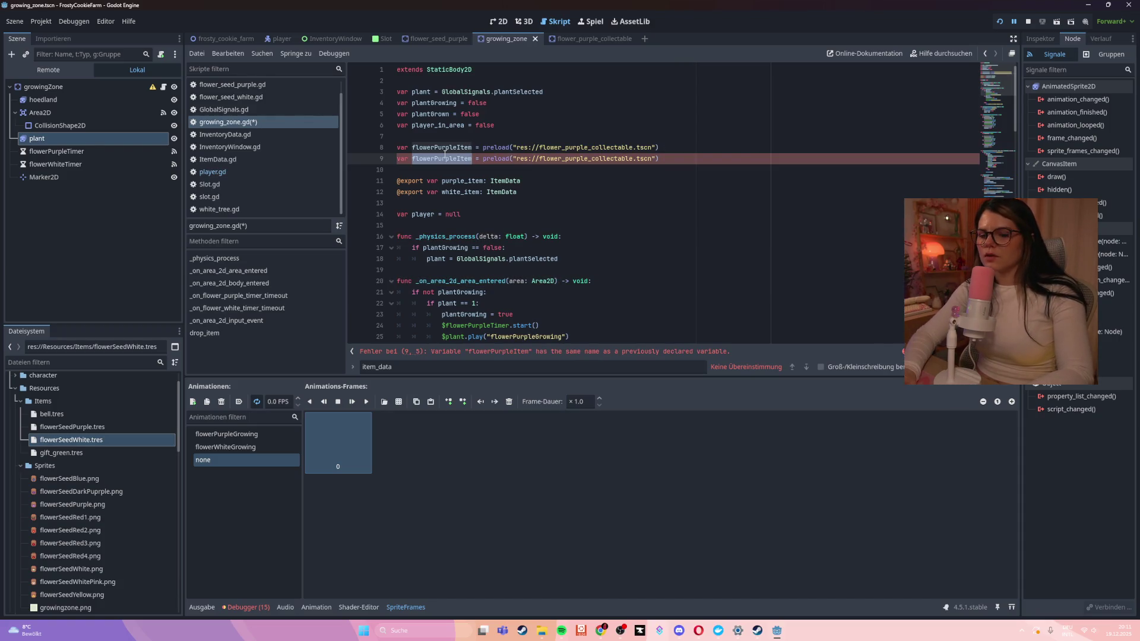
text(flowerWhiteIt)
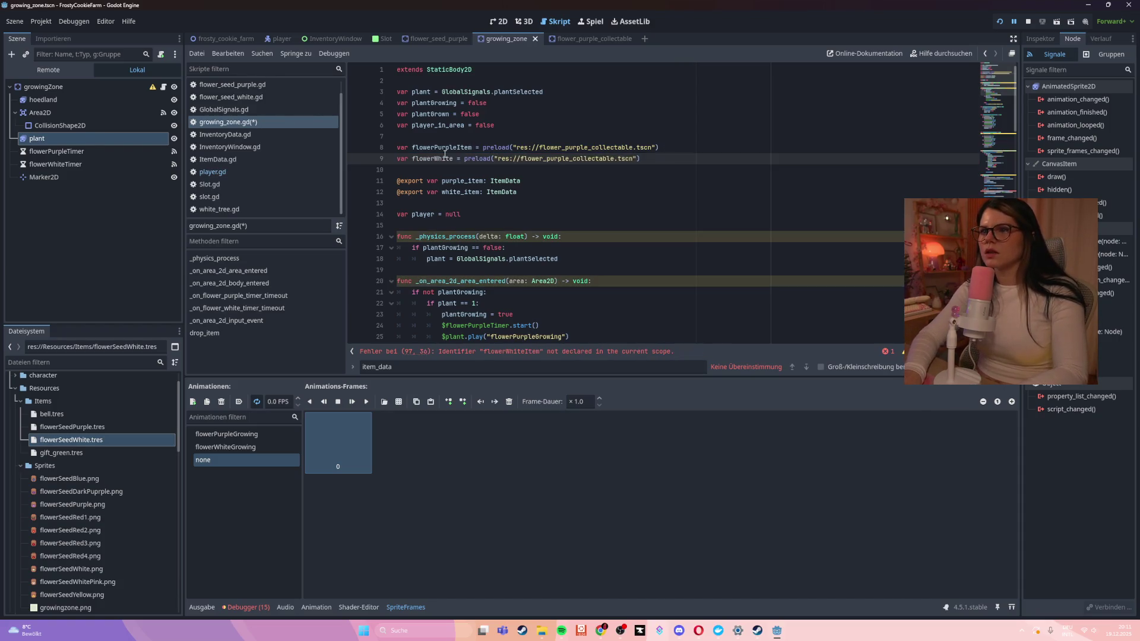
double_click(444, 158)
key(BackSpace)
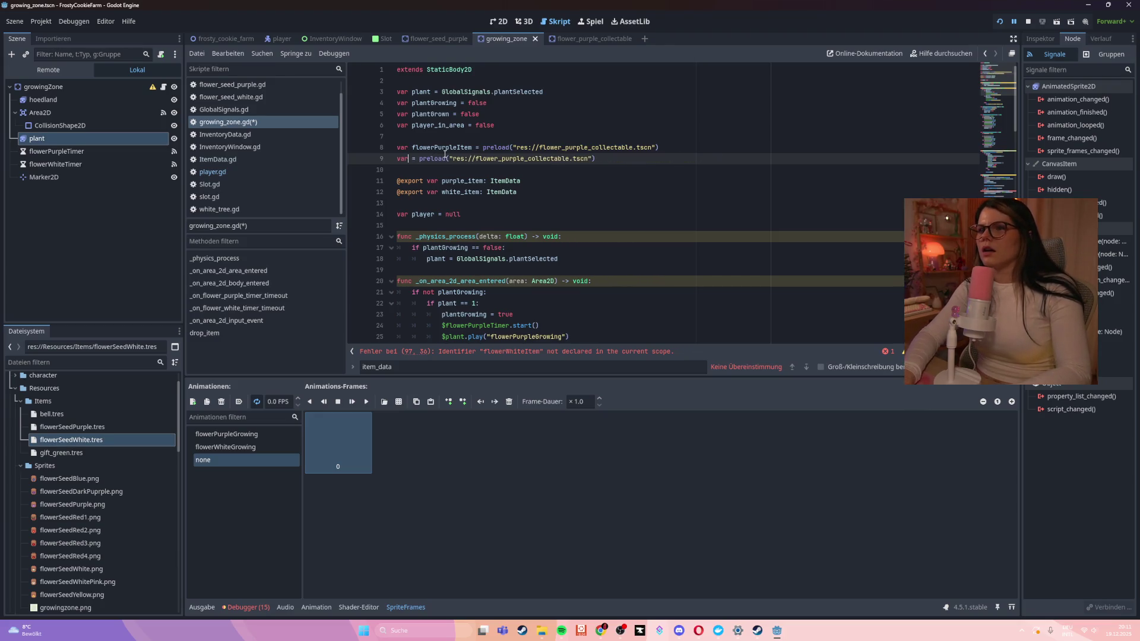
double_click(444, 148)
key(ctrl+c)
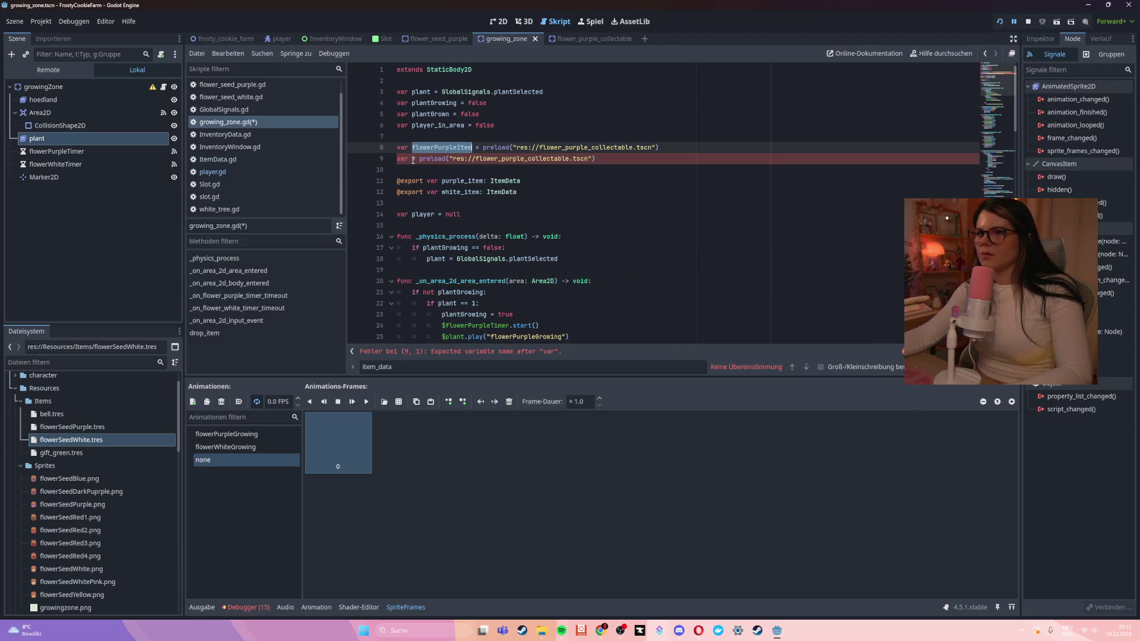
click(412, 158)
key(ctrl+v)
double_click(422, 159)
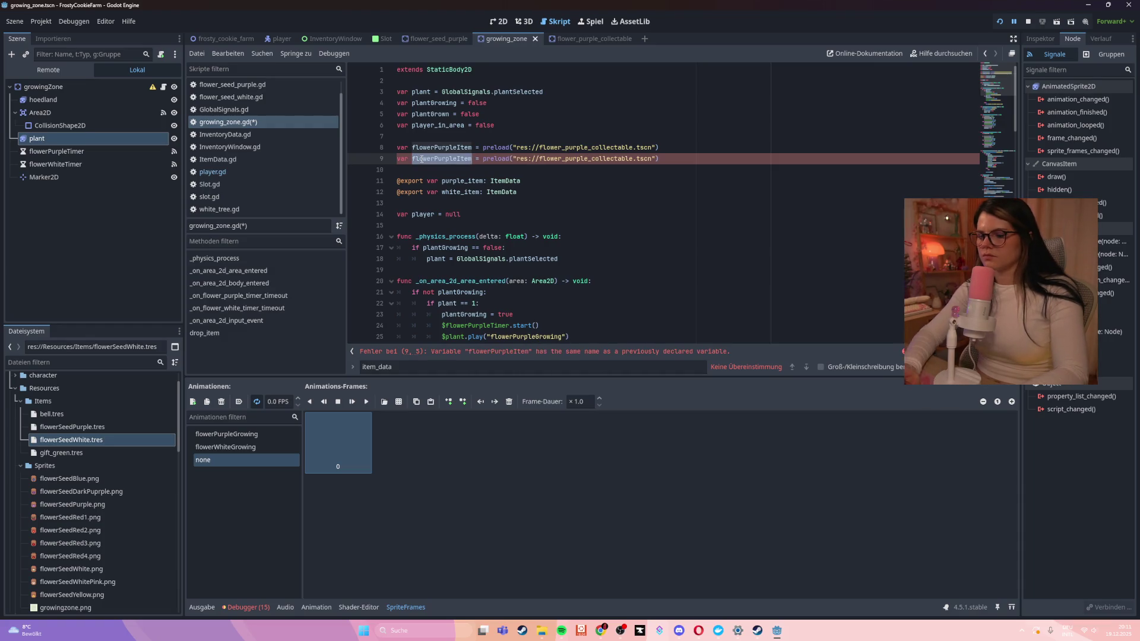
text(flowerWhiteItem)
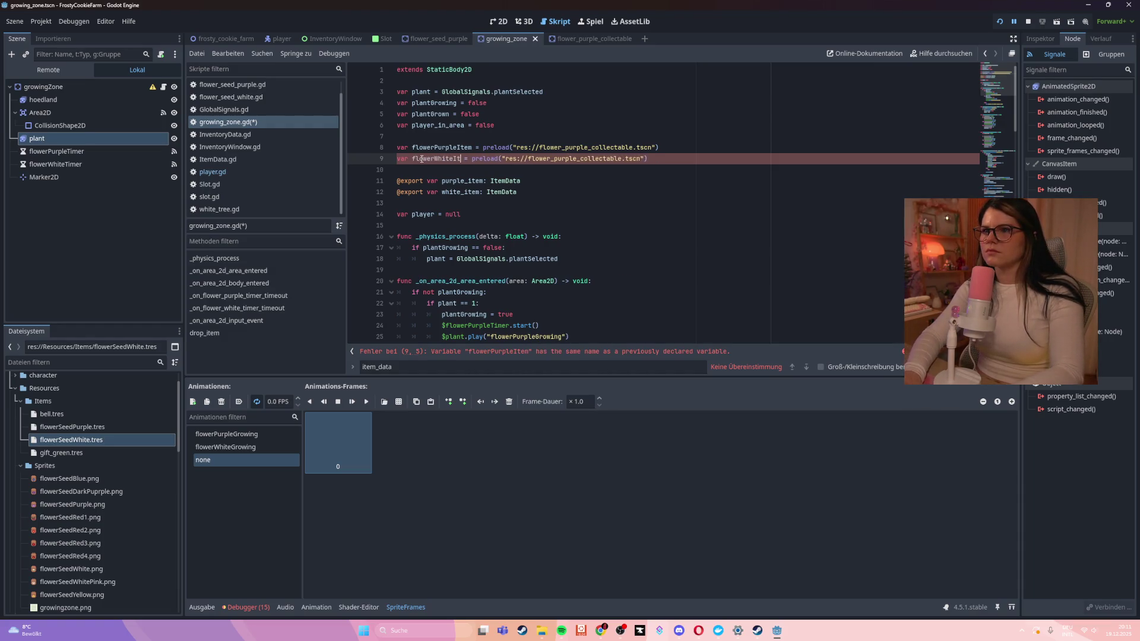
key(ctrl+s)
click(594, 224)
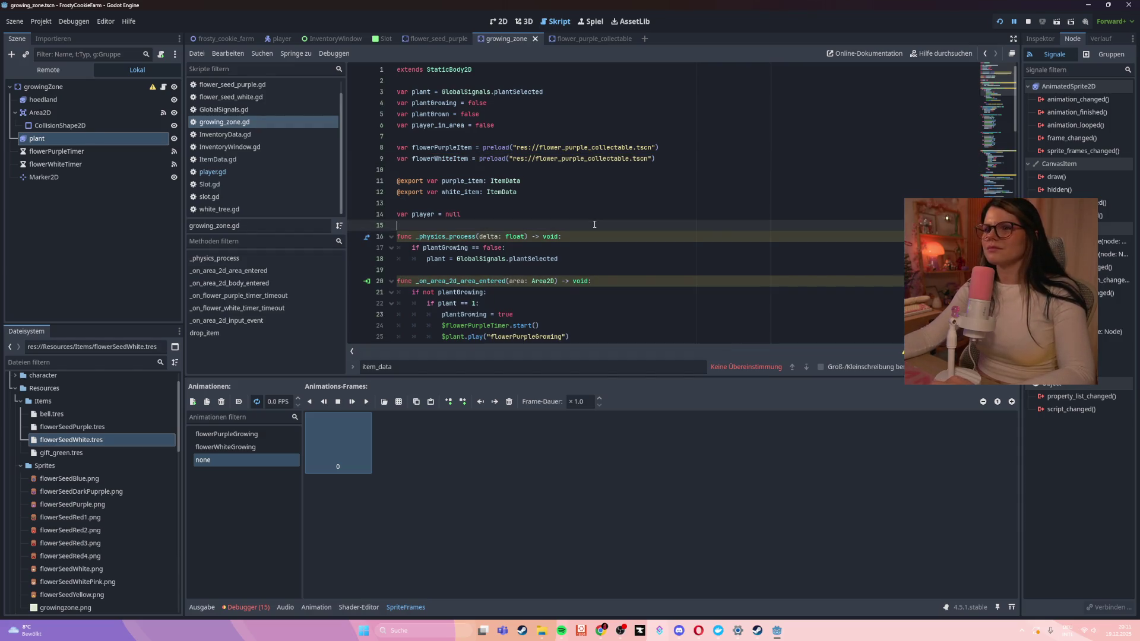
Scroll through growing_zone.gd's timer handlers and select all of its code
scroll(570, 229, down, 5)
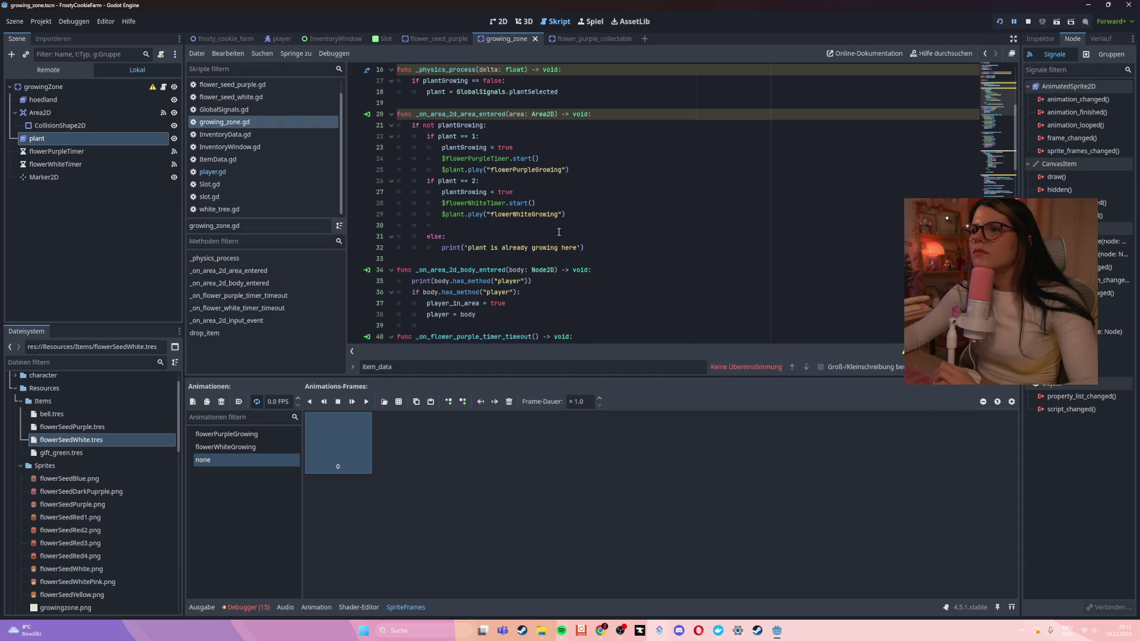
scroll(558, 232, down, 4)
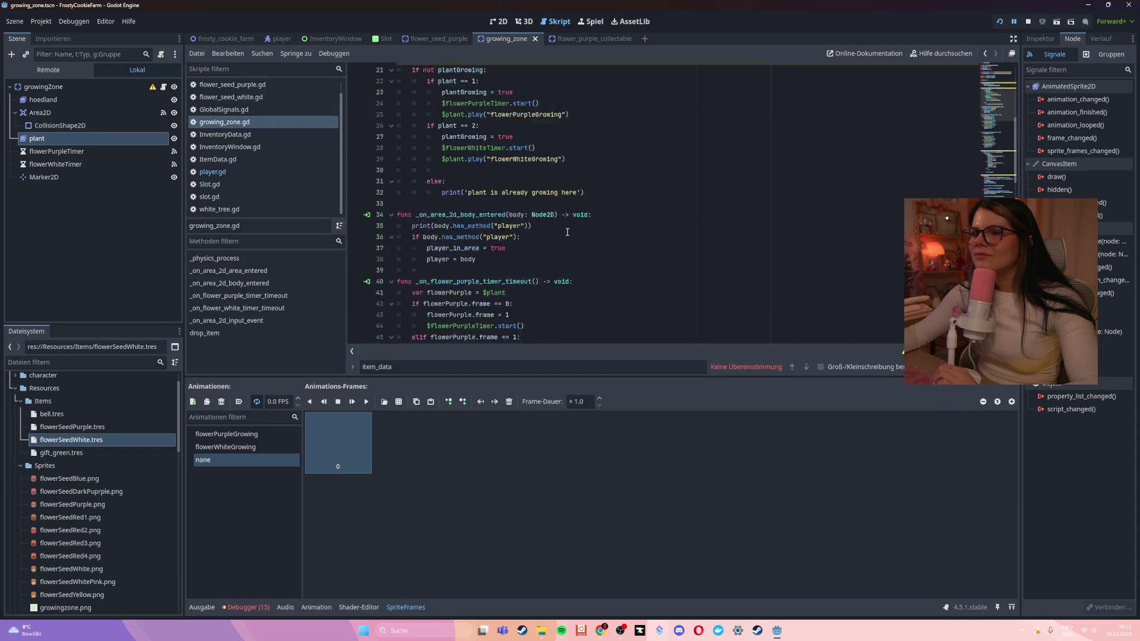
click(567, 232)
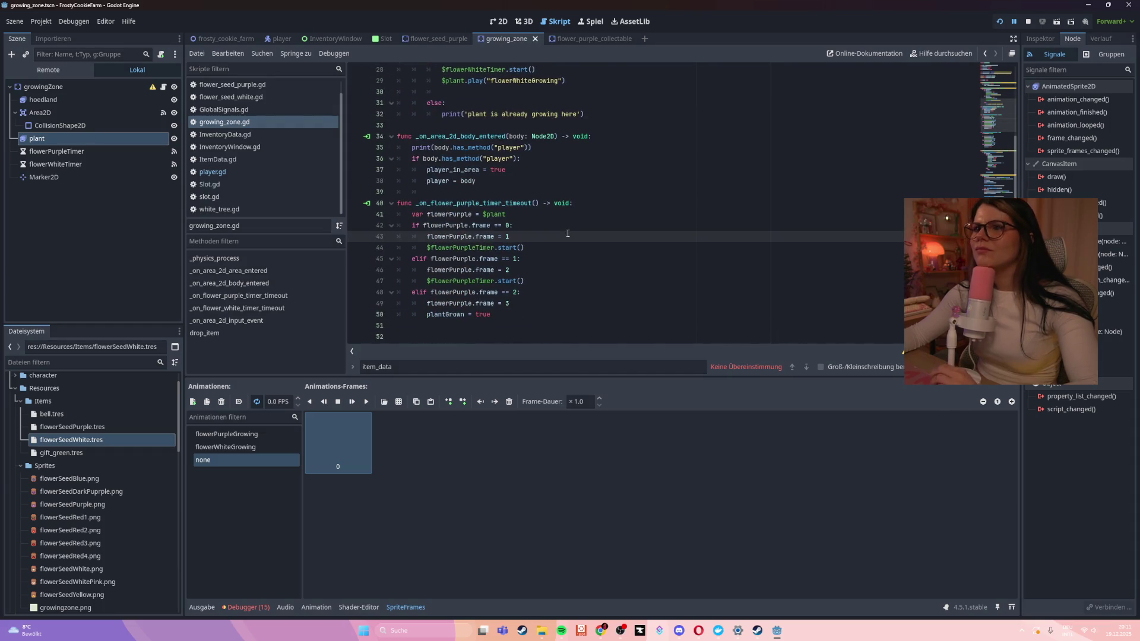
key(ctrl+a)
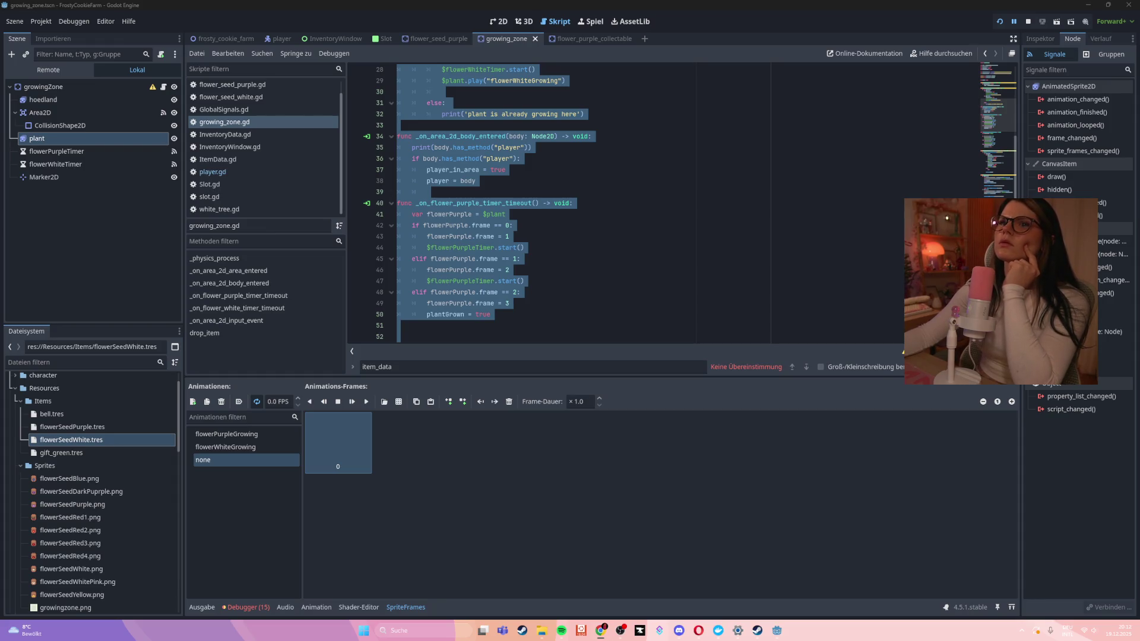
Switch to the player scene and inspect the Player node's context menu before dismissing it
click(279, 38)
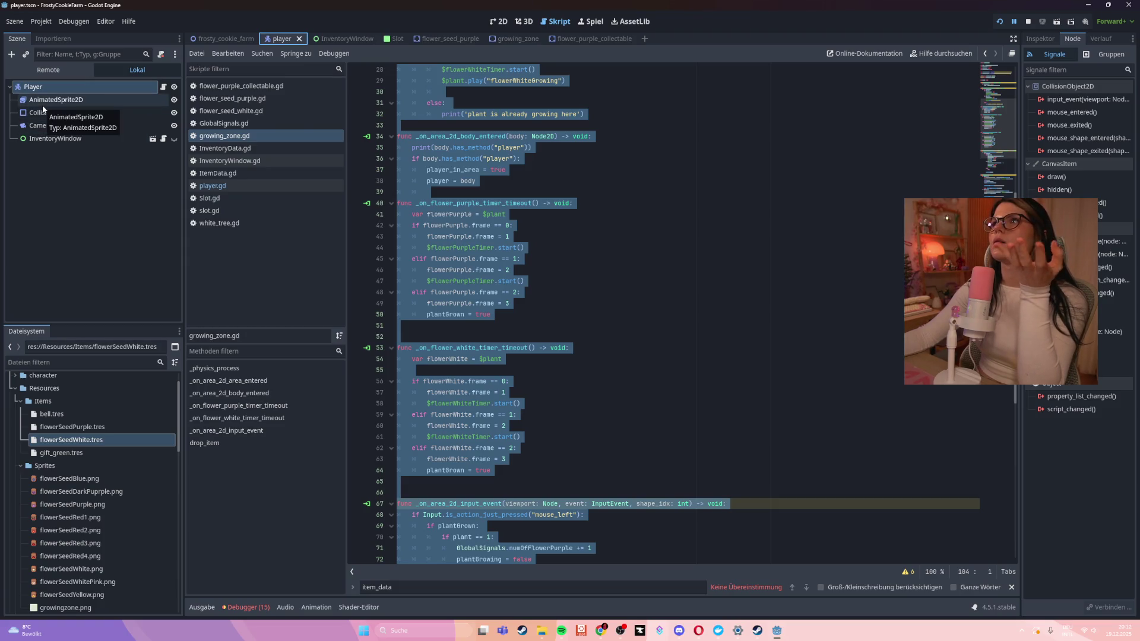
right_click(47, 86)
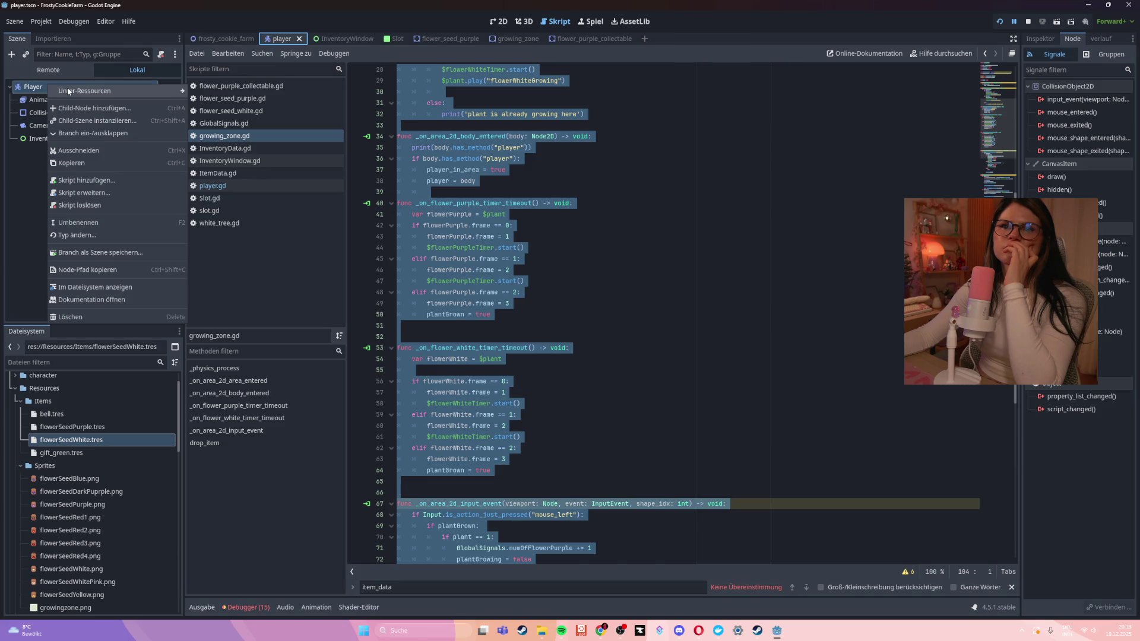
mouse_move(68, 91)
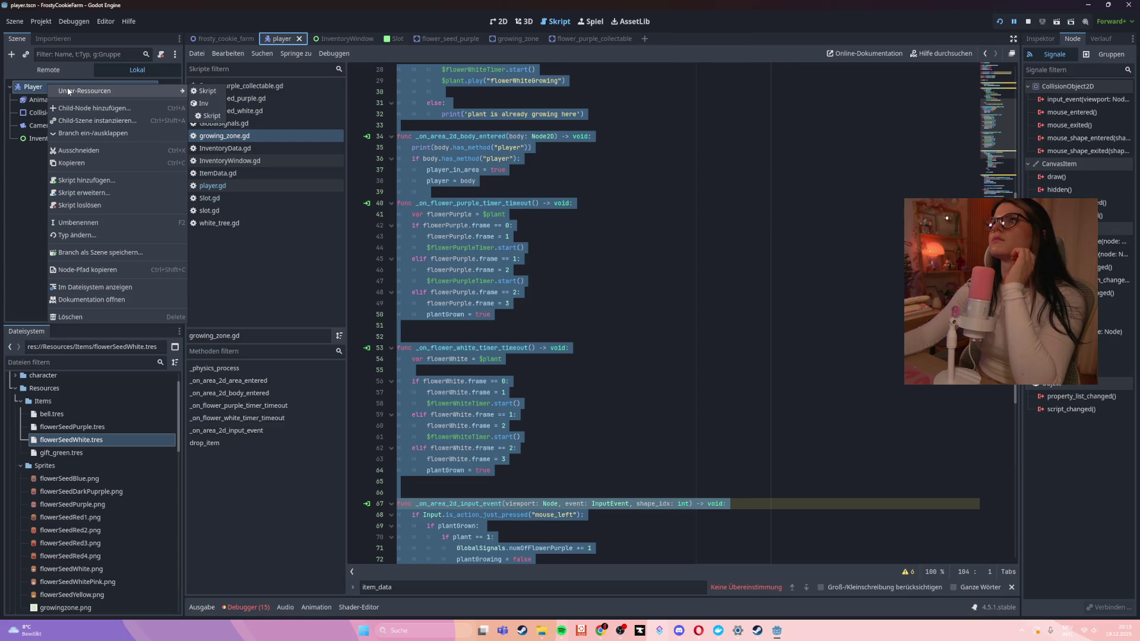
key(Escape)
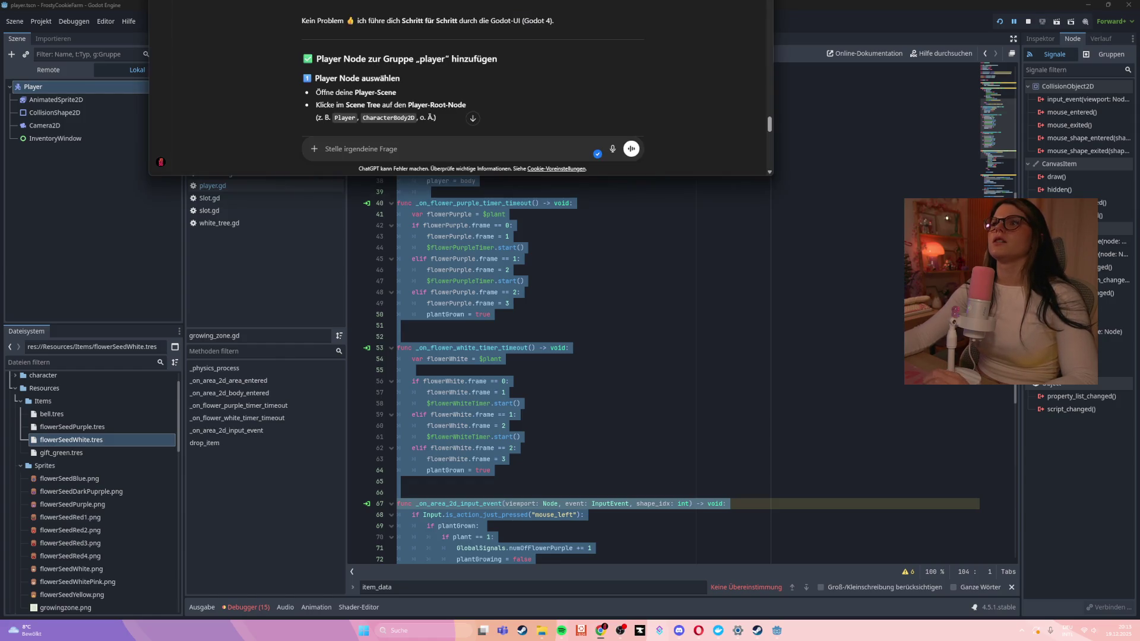
Move ChatGPT over Godot and scroll up to the 'Player Node zur Gruppe player hinzufügen' steps
mouse_move(534, 0)
mouse_down()
mouse_move(529, 37)
mouse_move(428, 112)
mouse_move(403, 88)
mouse_up()
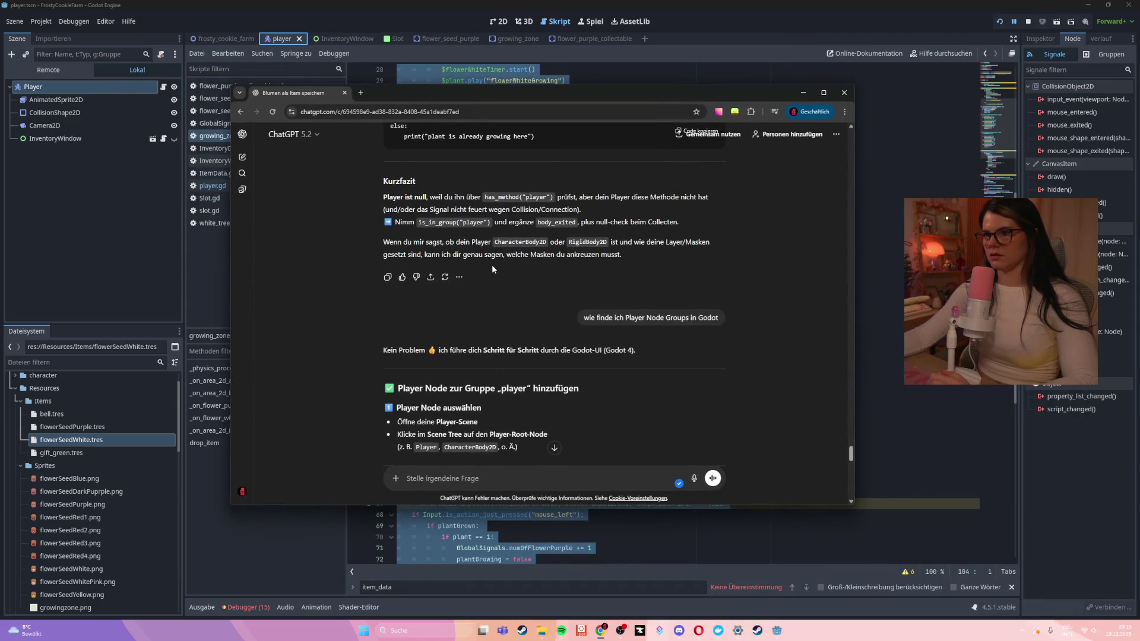
scroll(489, 262, up, 5)
scroll(488, 261, up, 10)
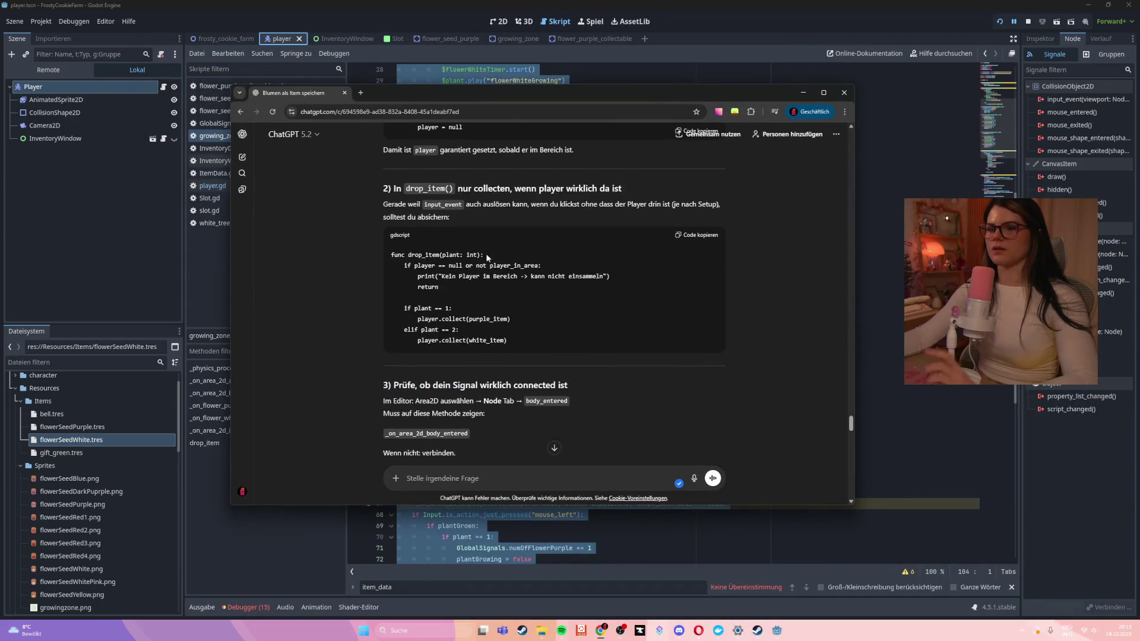
scroll(483, 250, up, 5)
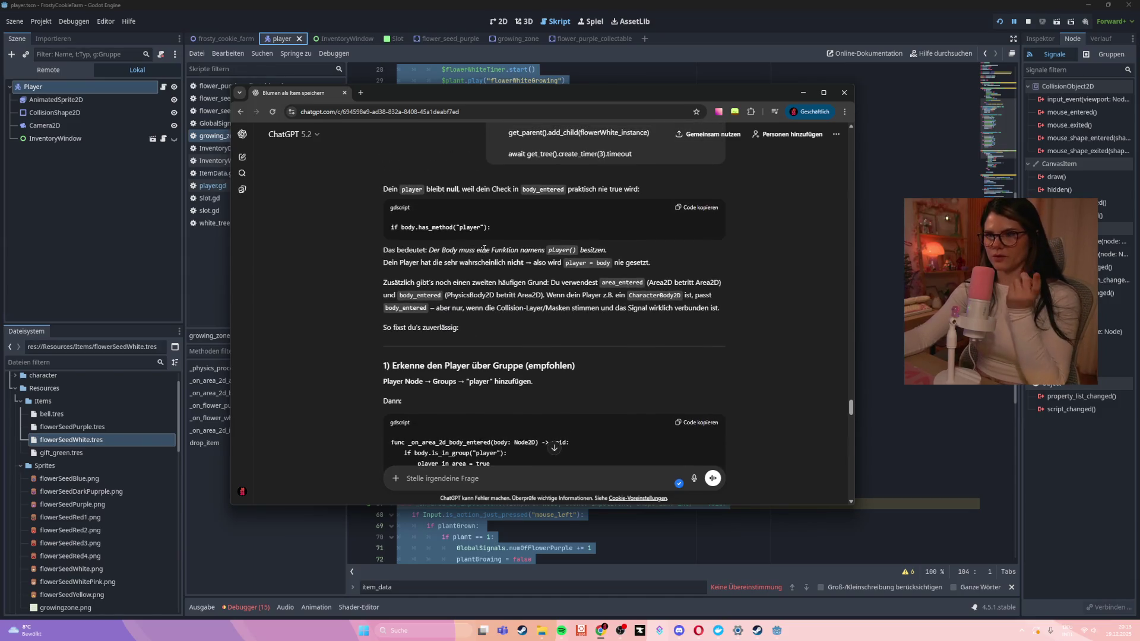
scroll(484, 248, up, 1)
text(ist es besser eine class_name im Player)
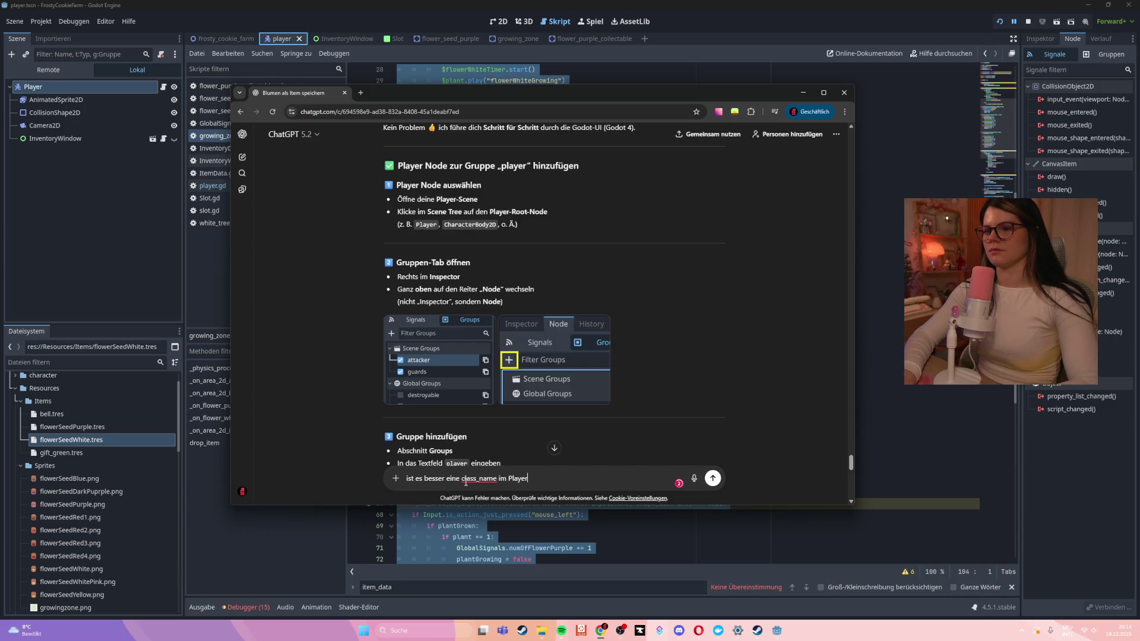
text(hionz)
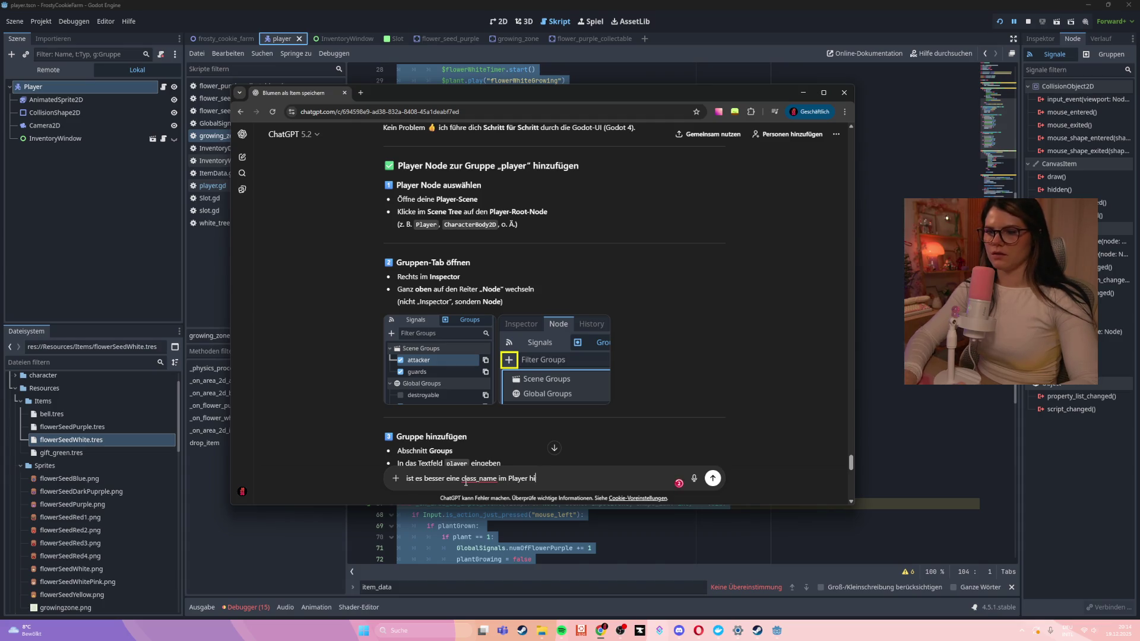
key(BackSpace)
key(BackSpace)
key(BackSpace)
text(nzuf)
key(BackSpace)
text(zufuegen)
key(Return)
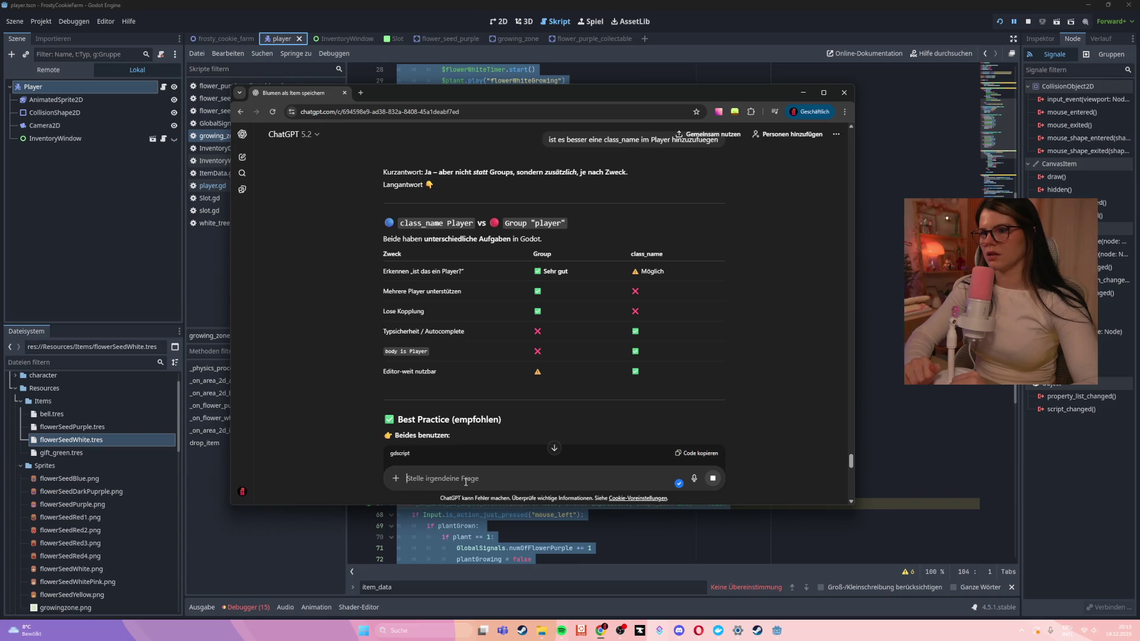
scroll(479, 419, down, 2)
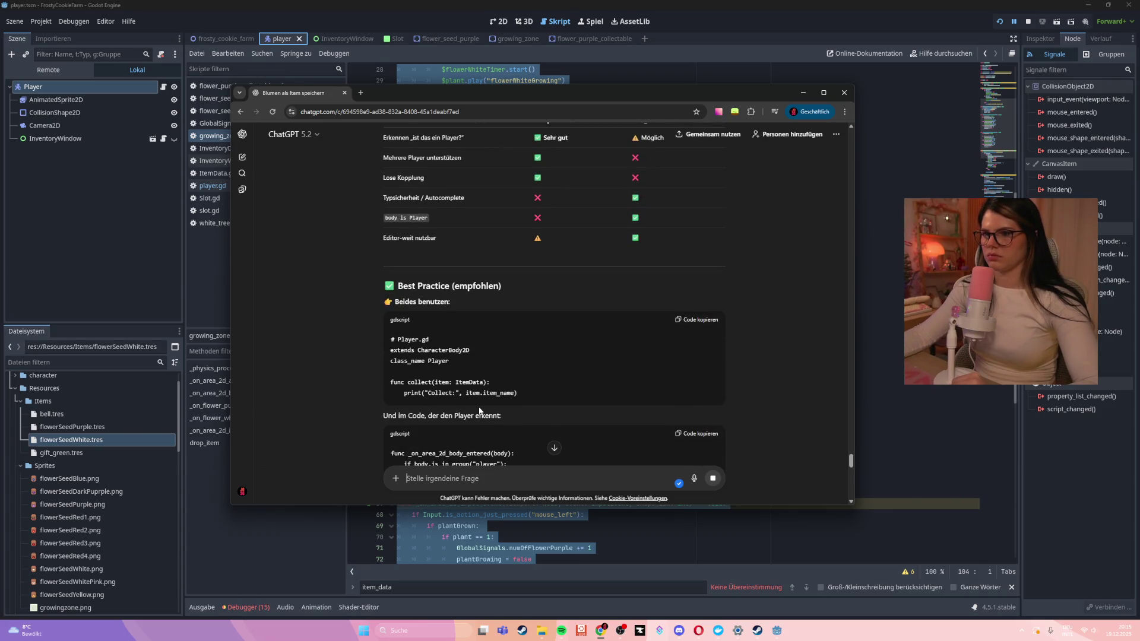
scroll(475, 399, down, 10)
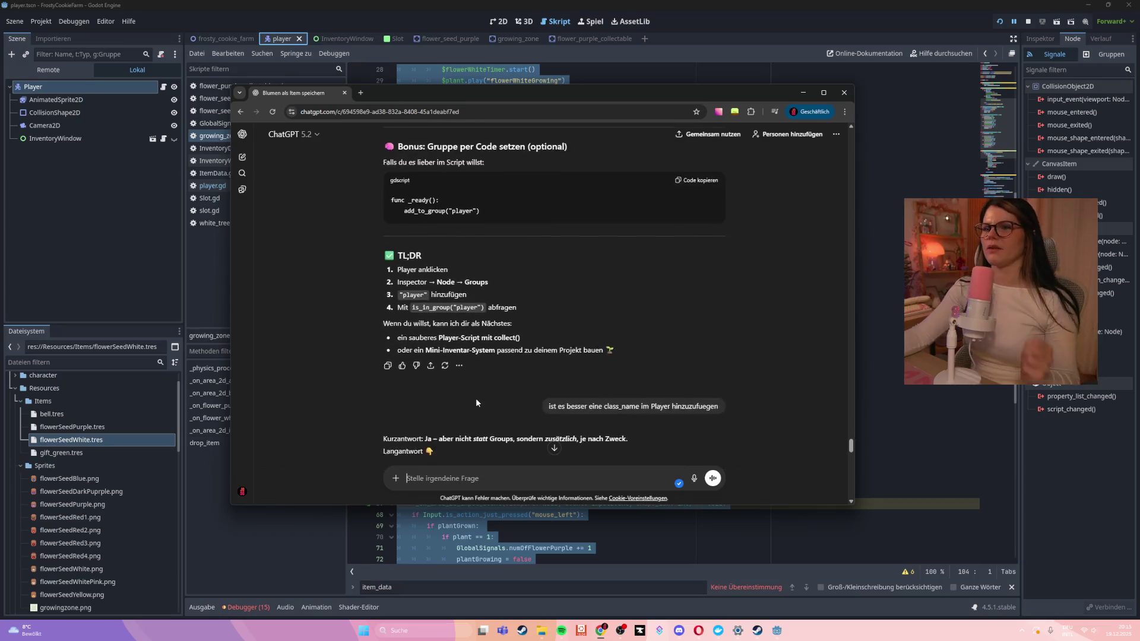
scroll(476, 398, up, 4)
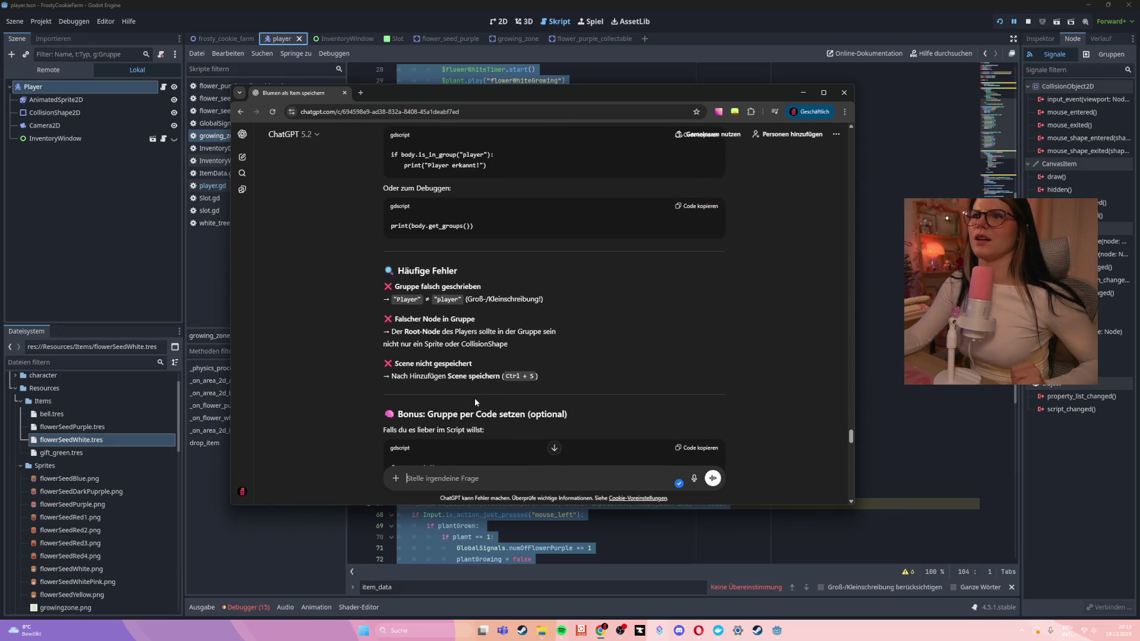
scroll(475, 398, up, 2)
scroll(473, 390, up, 1)
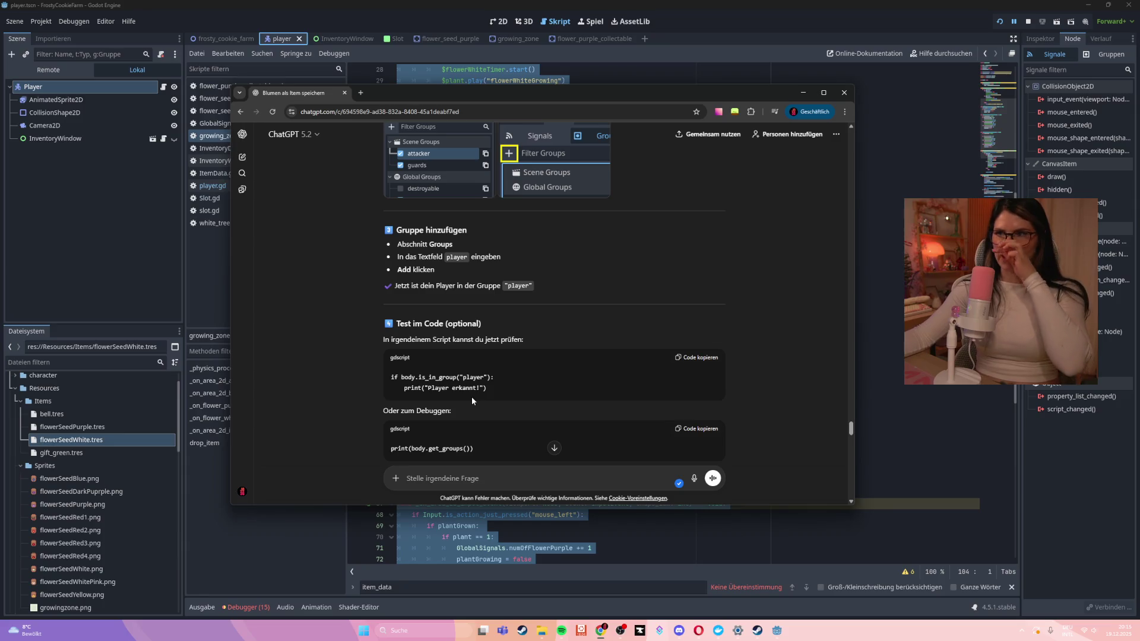
scroll(471, 397, up, 3)
scroll(473, 400, up, 2)
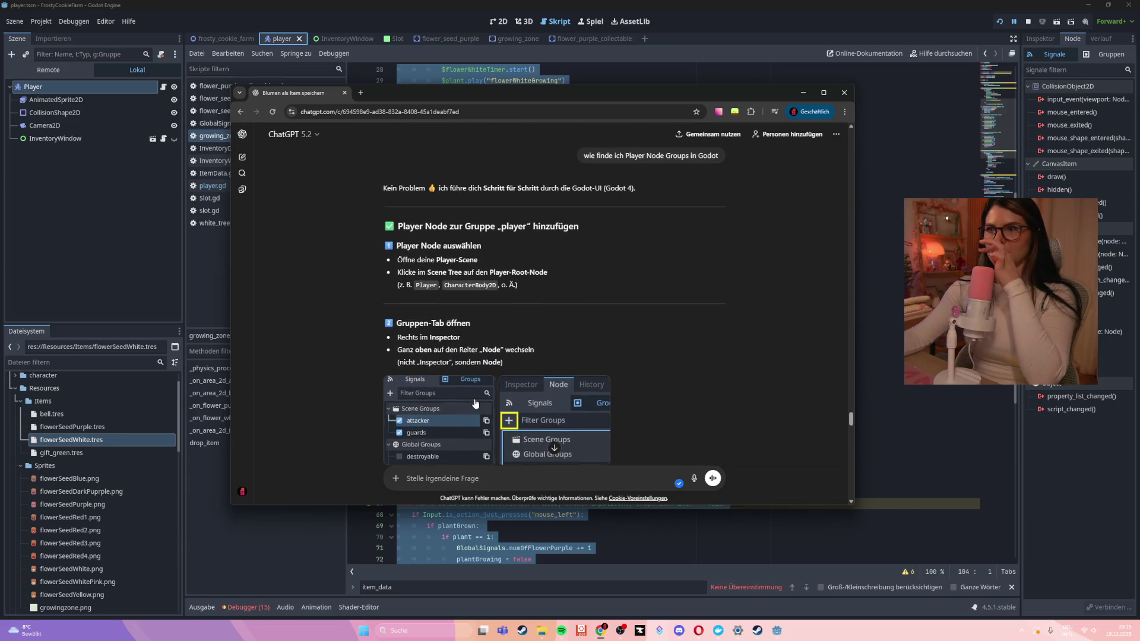
click(803, 92)
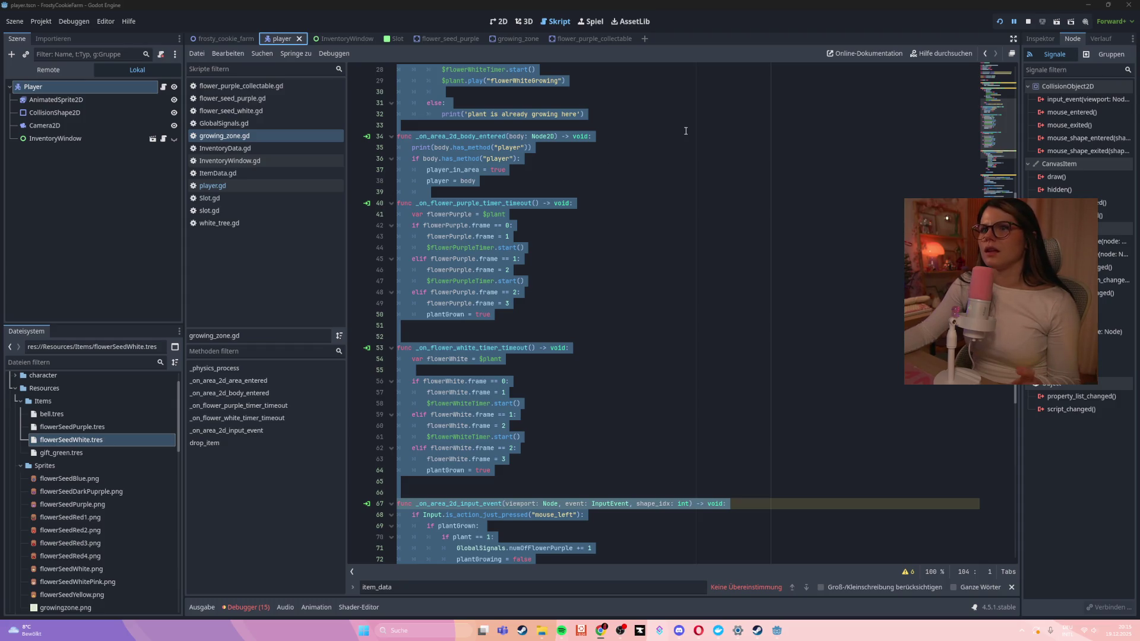
Add the Player node to a new group named 'player' in the Node dock's Groups panel
click(1038, 40)
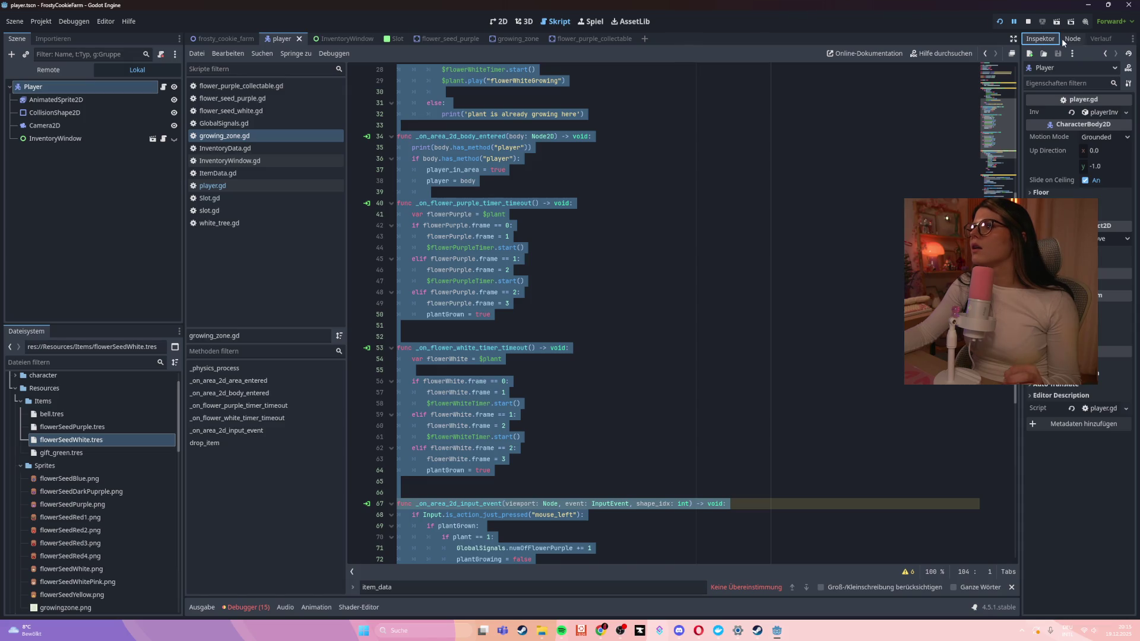
click(1065, 39)
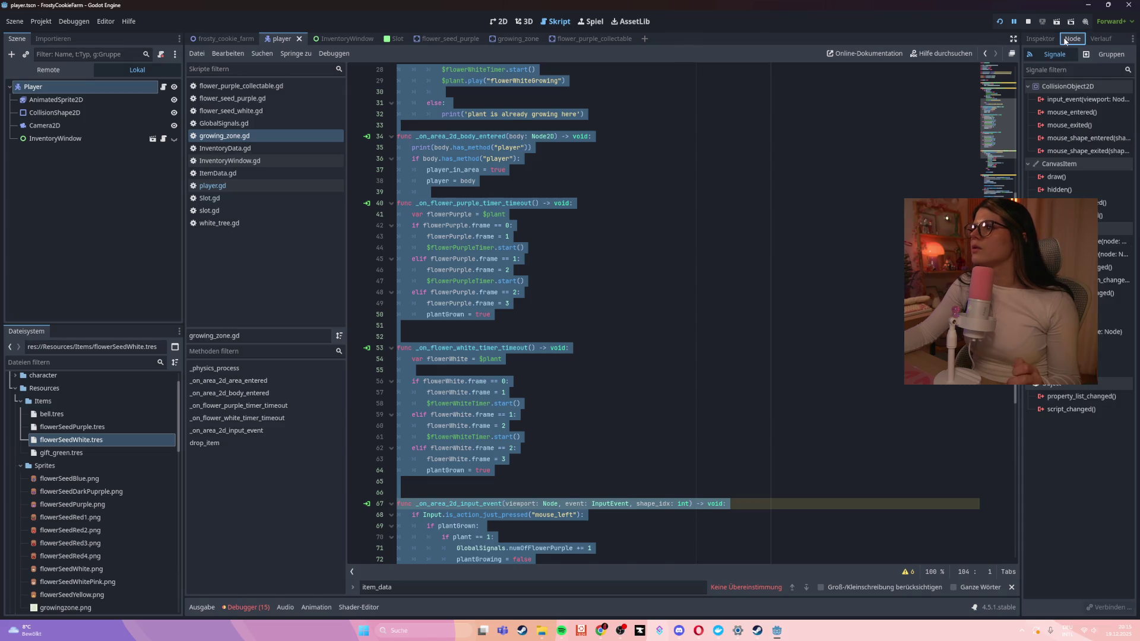
click(1094, 56)
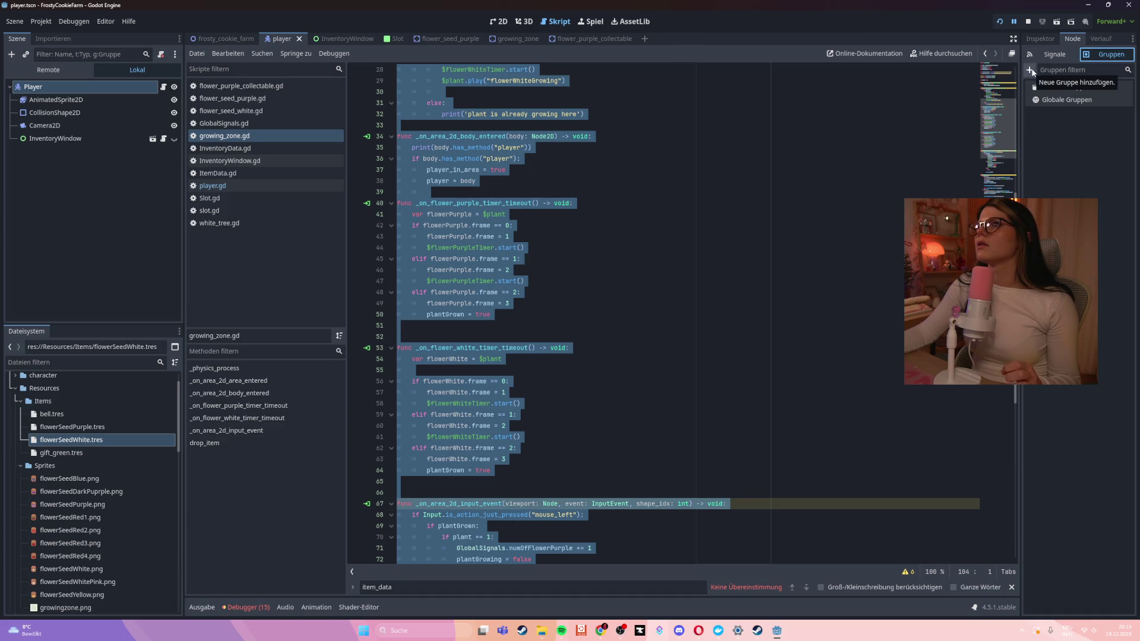
click(1031, 71)
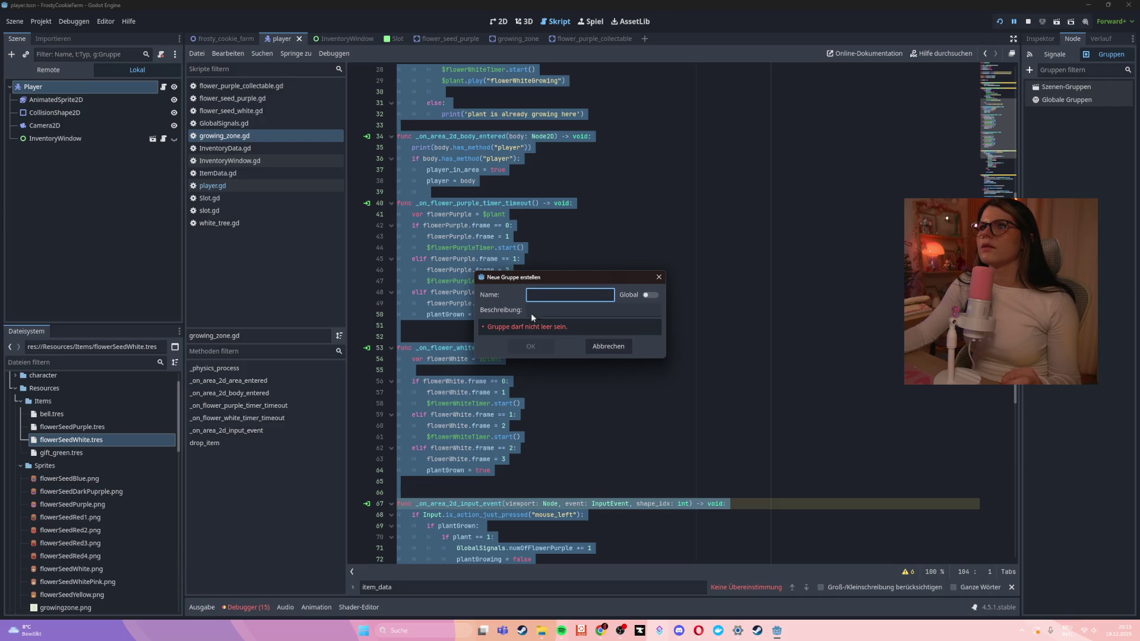
text(player)
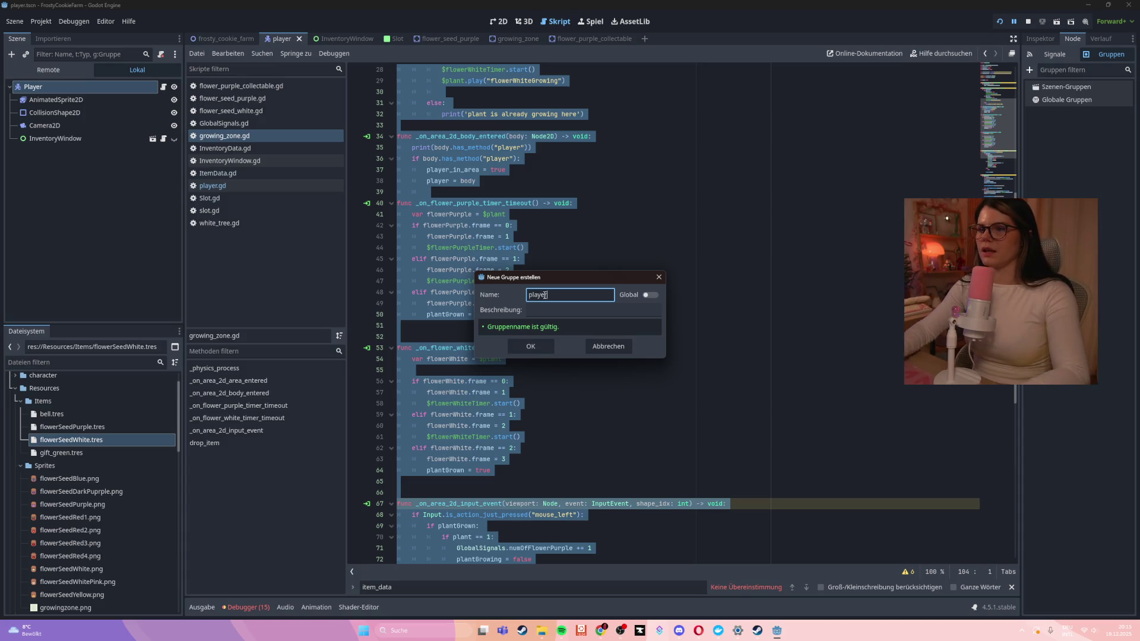
click(530, 346)
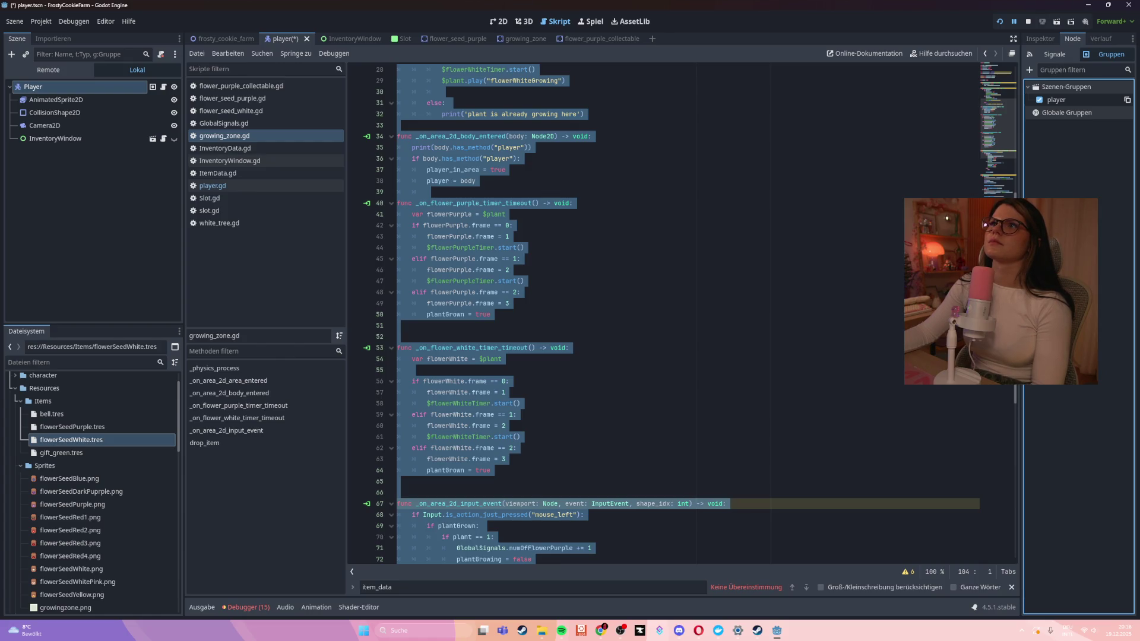
click(674, 294)
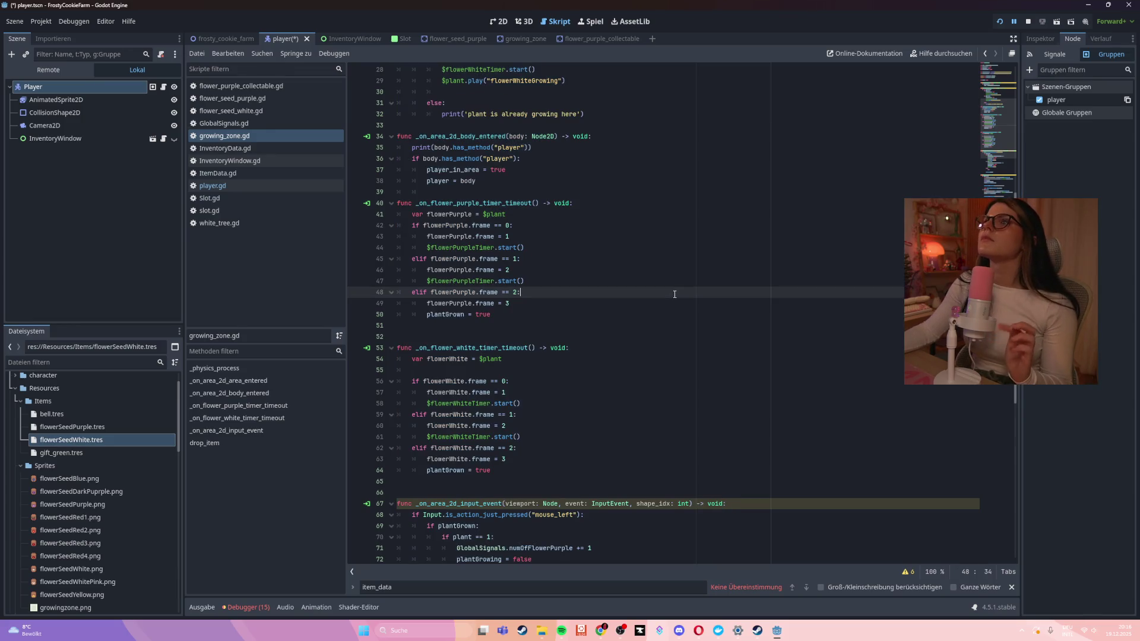
Save the current scene and script
scroll(674, 294, up, 9)
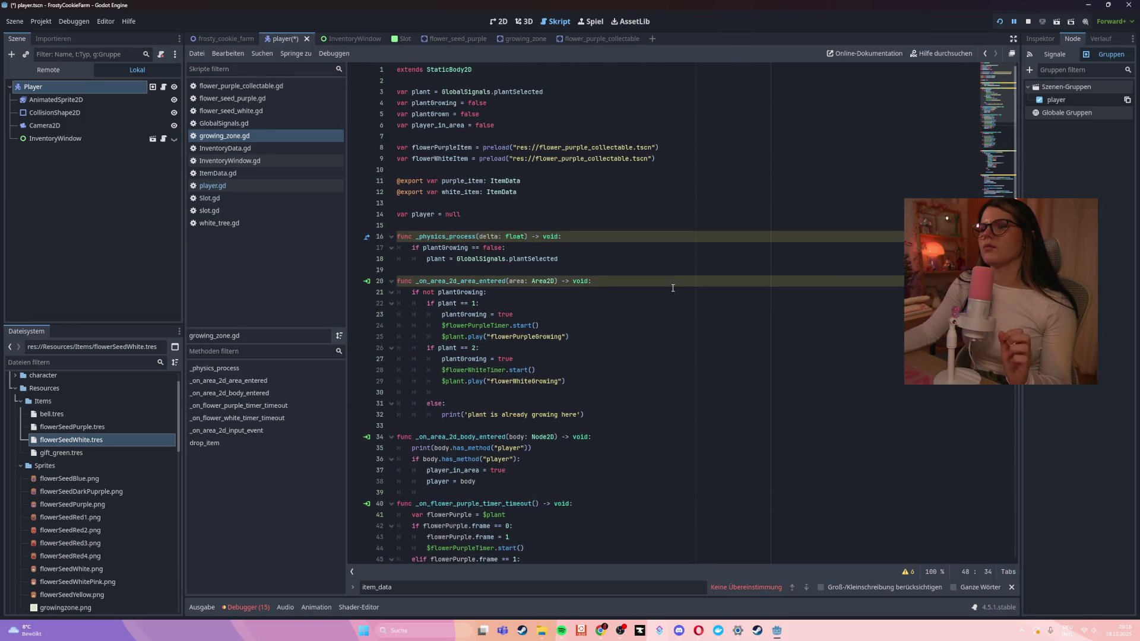
click(661, 288)
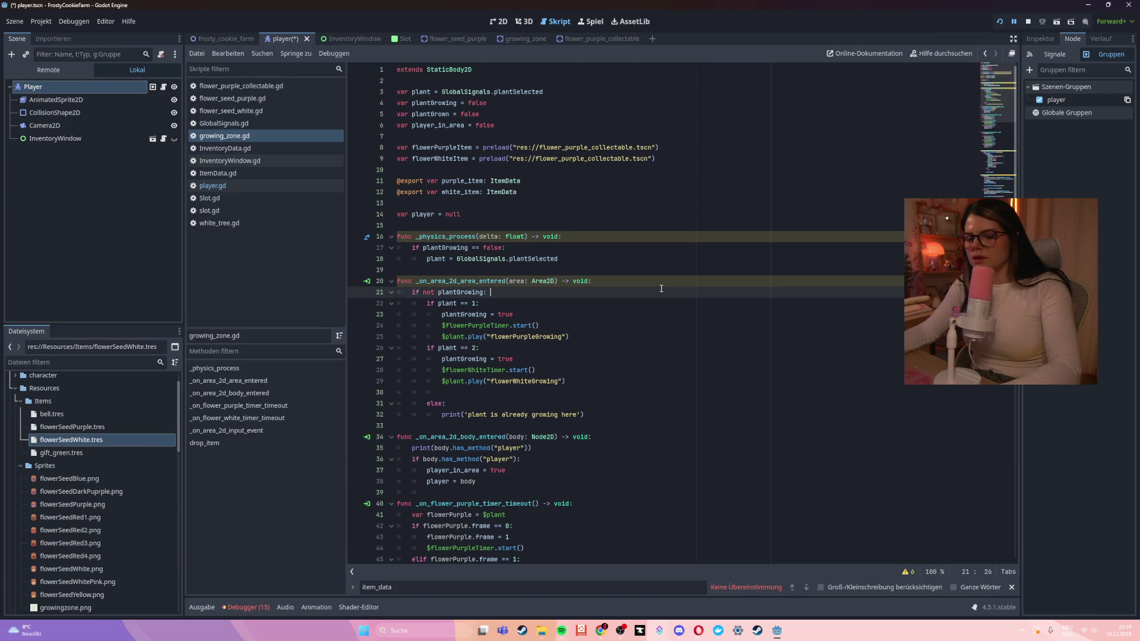
click(646, 278)
key(ctrl+s)
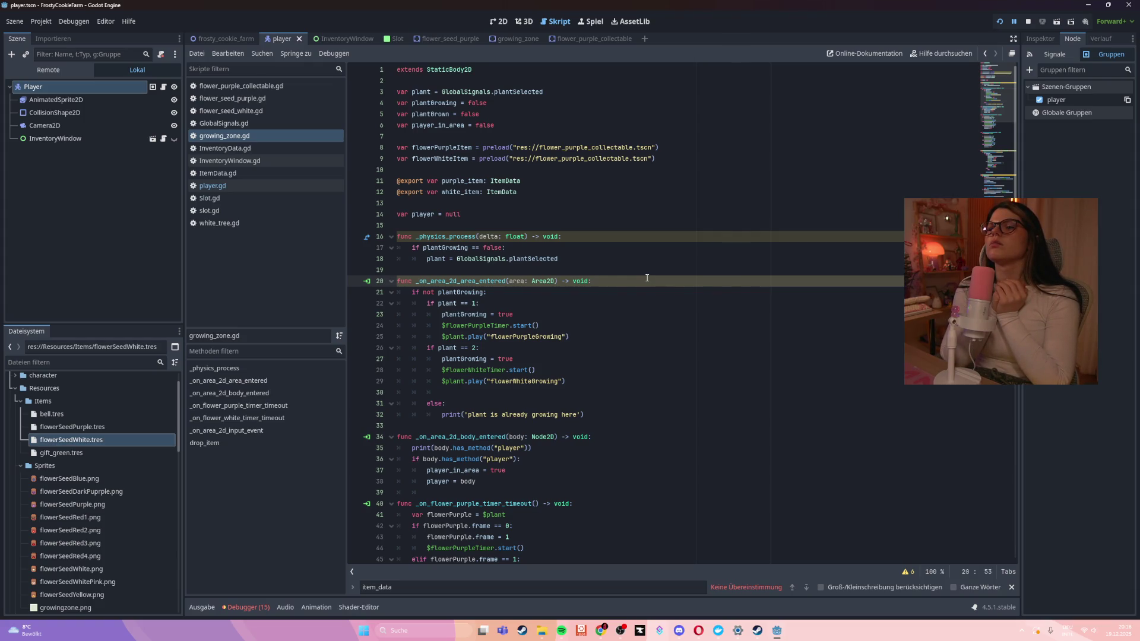
Replace body.has_method("player") with body.is_in_group("player") in the line 35 print
scroll(548, 393, down, 2)
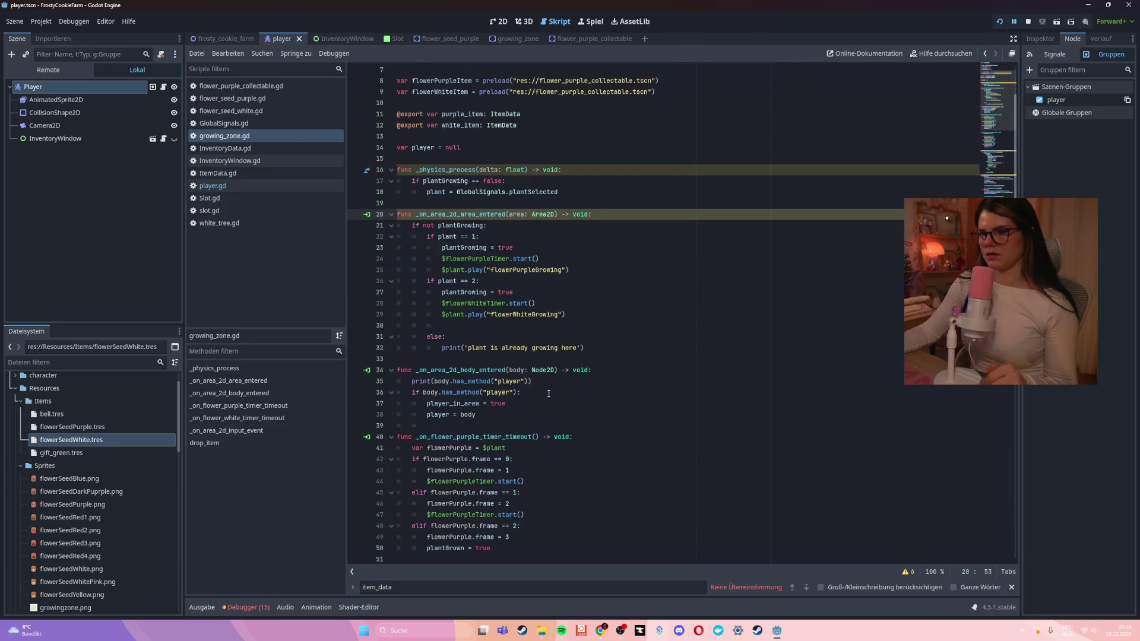
click(517, 416)
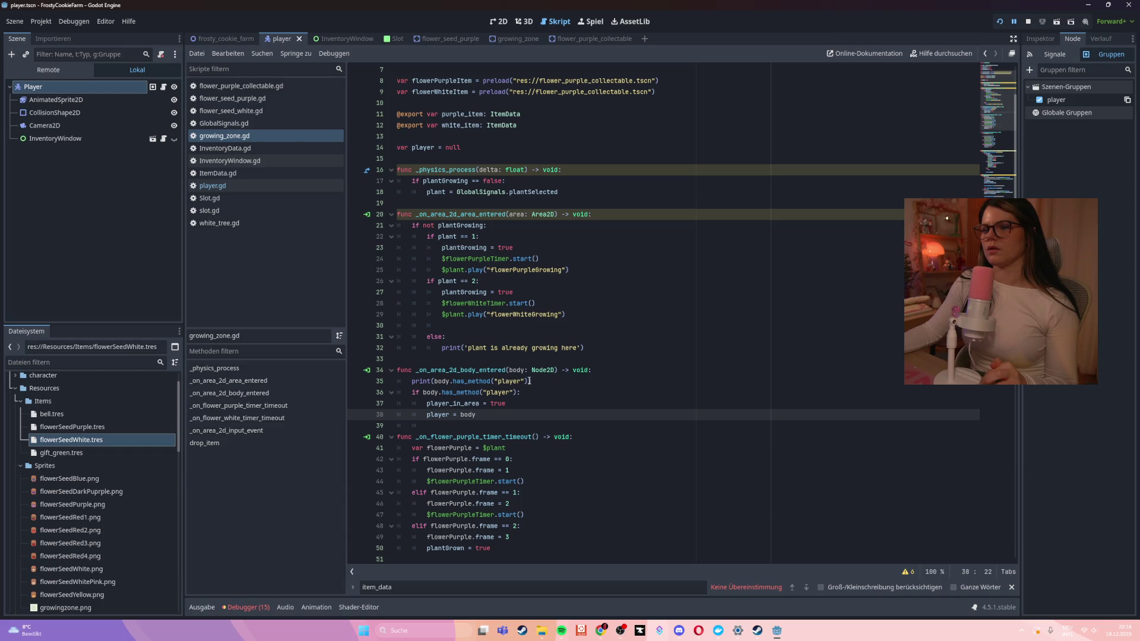
drag(529, 381, 408, 383)
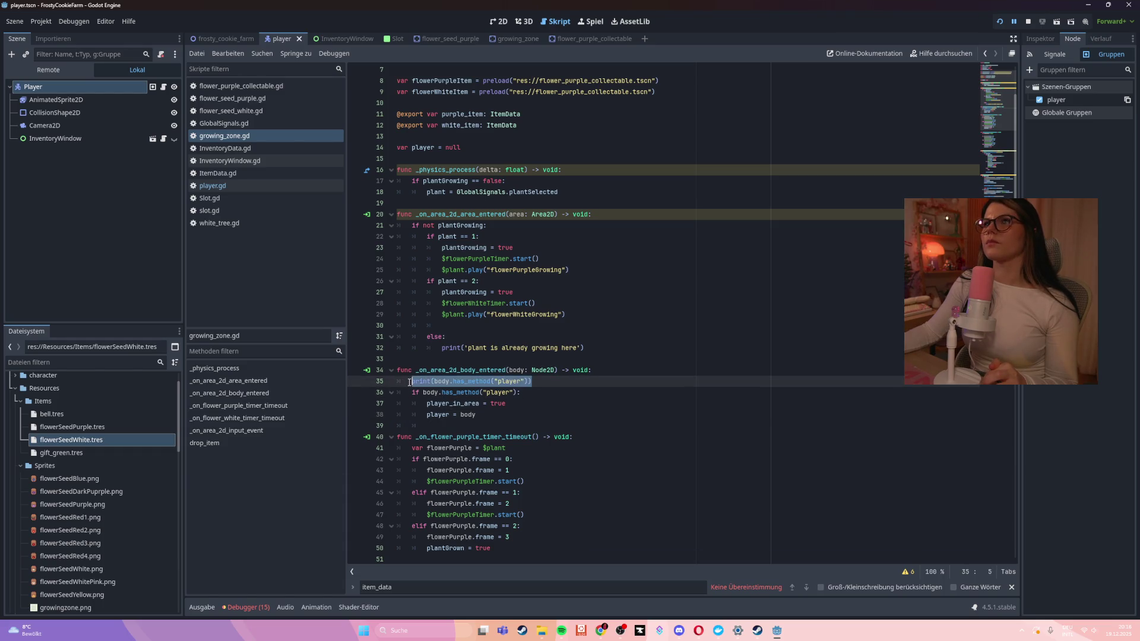
click(426, 393)
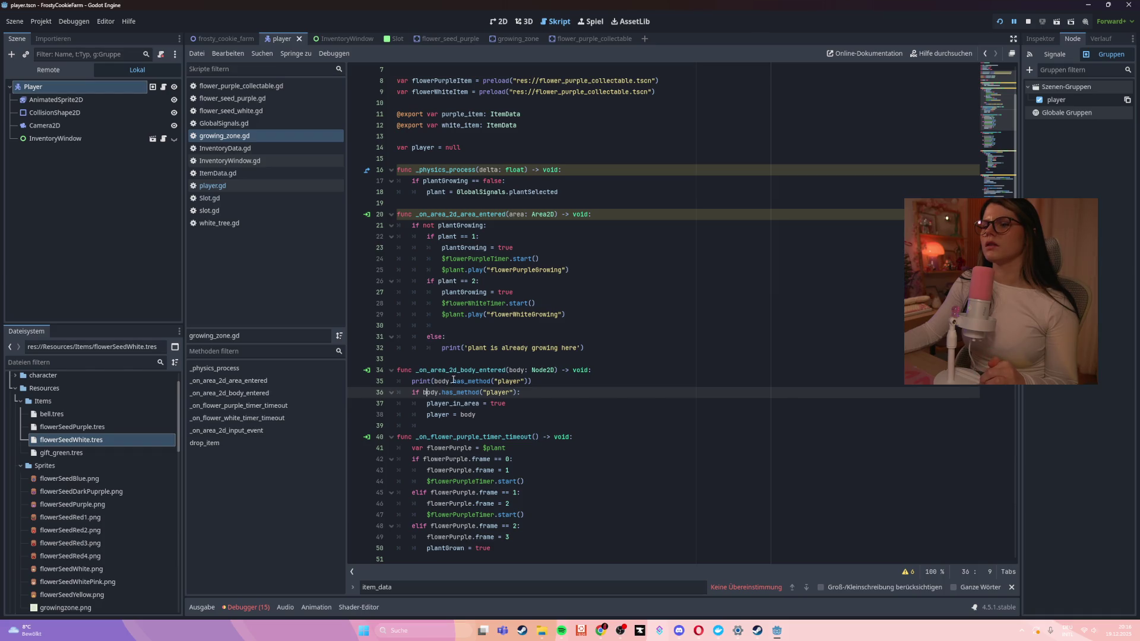
drag(453, 380, 526, 380)
key(BackSpace)
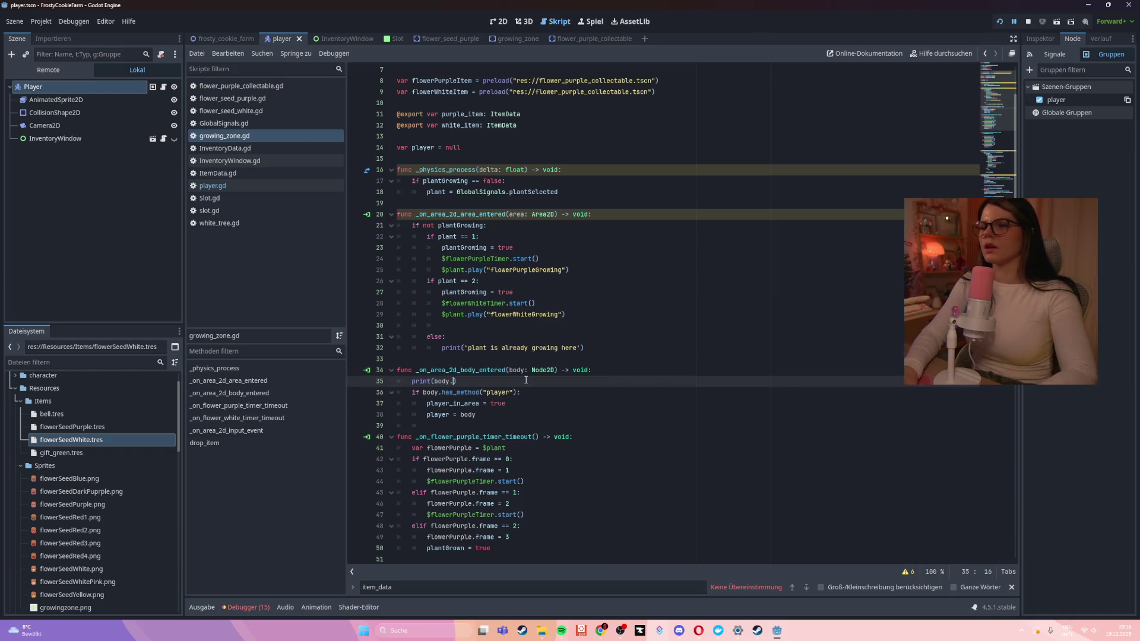
text(is_in)
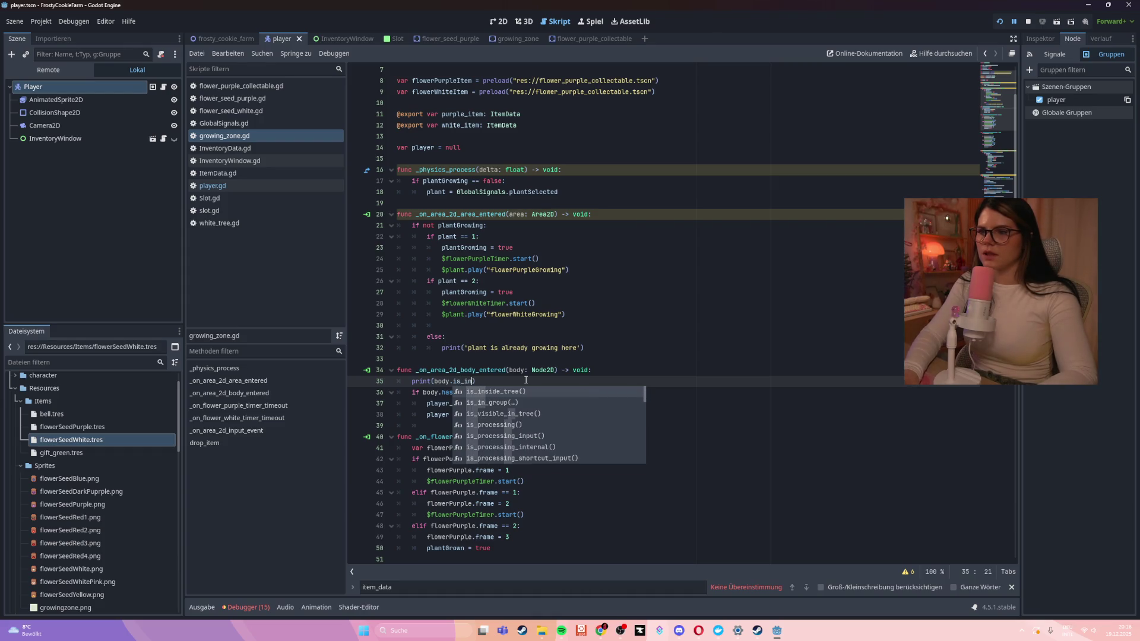
key(Down)
key(Return)
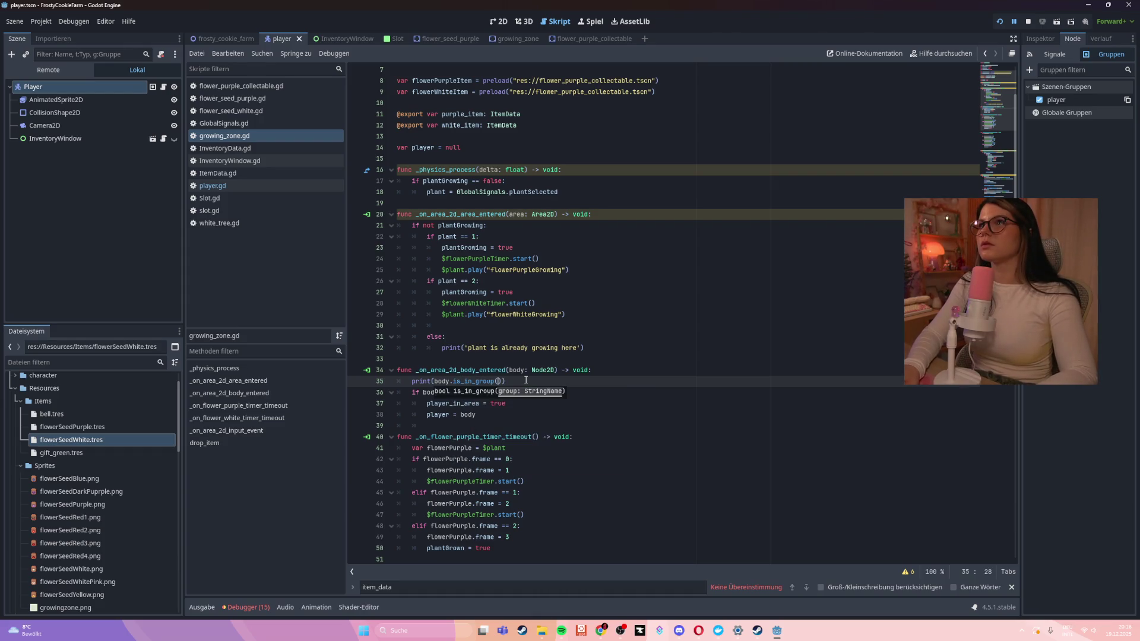
text(")
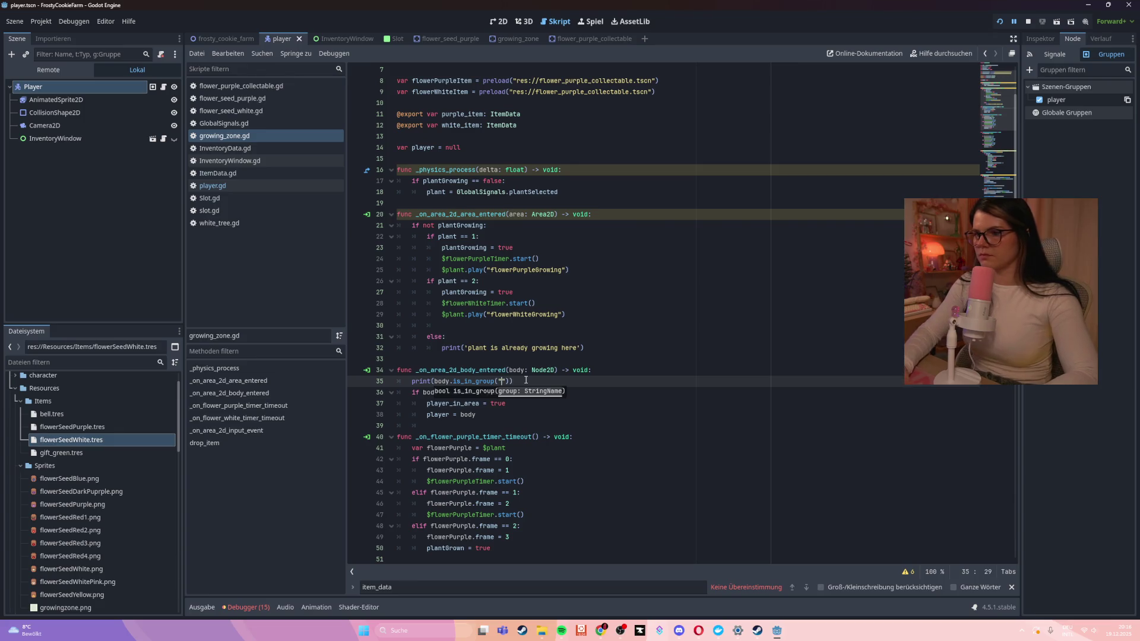
text(player)
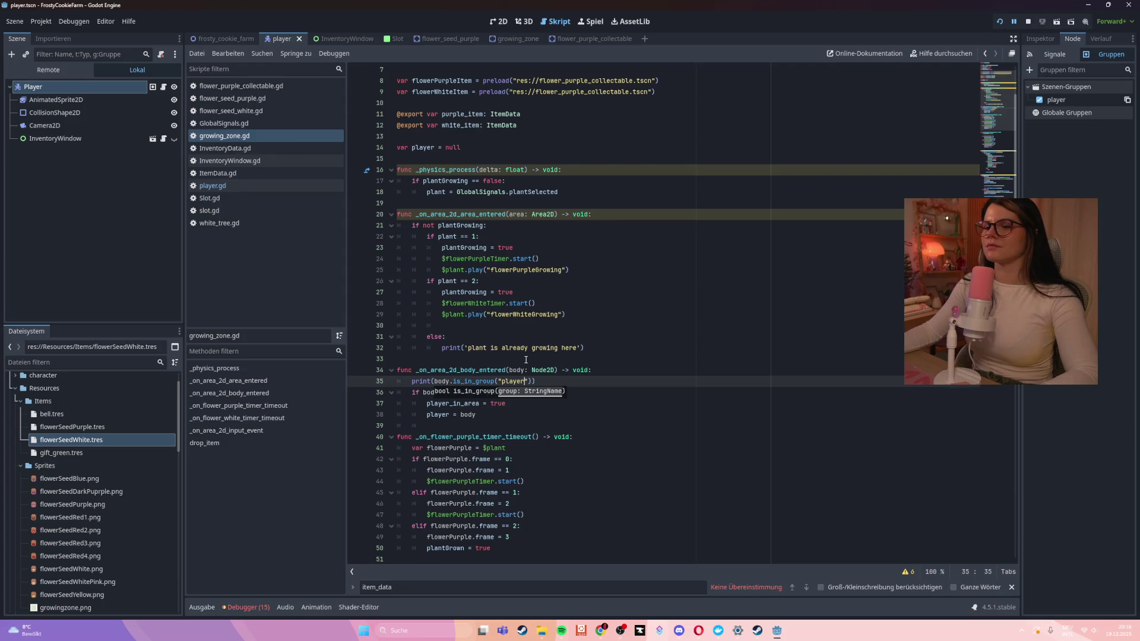
click(439, 382)
Use the same body.is_in_group("player") check on line 36 and run the game
drag(437, 381, 534, 382)
key(ctrl+c)
drag(423, 392, 520, 391)
key(ctrl+v)
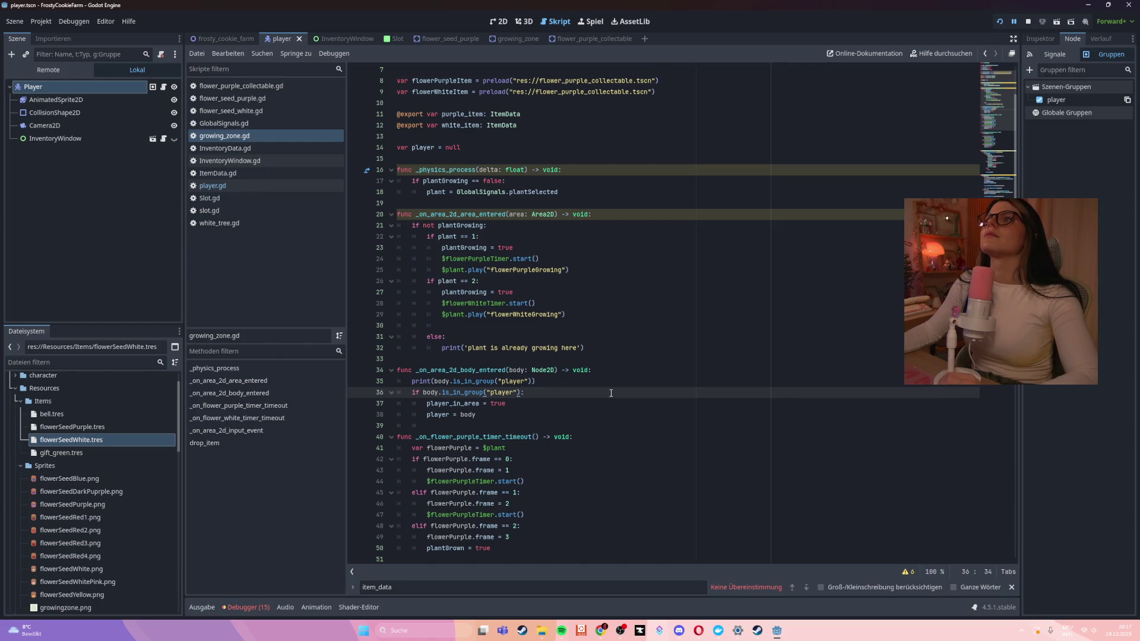
click(592, 390)
key(F5)
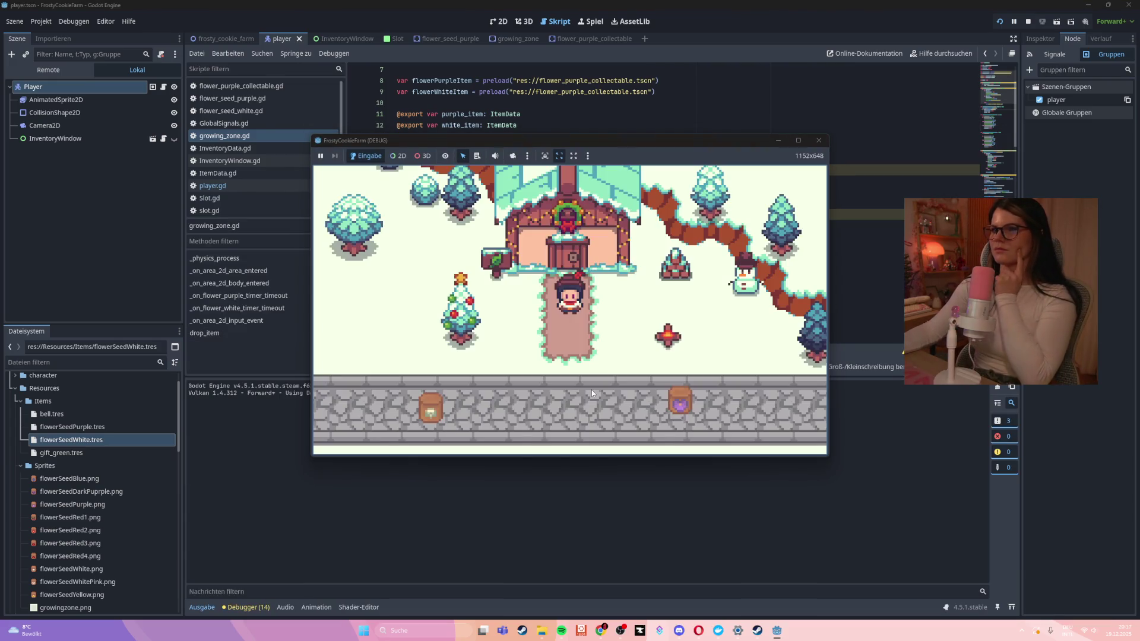
Walk the player, plant purple seeds in both garden plots and harvest the flowers
key(Down)
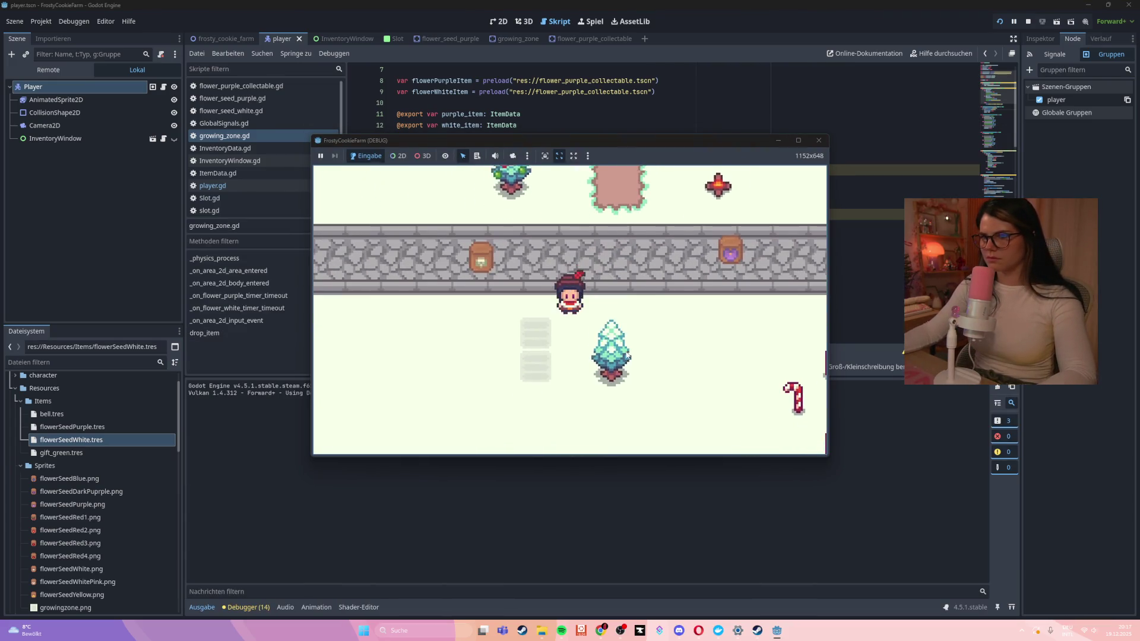
key(Right)
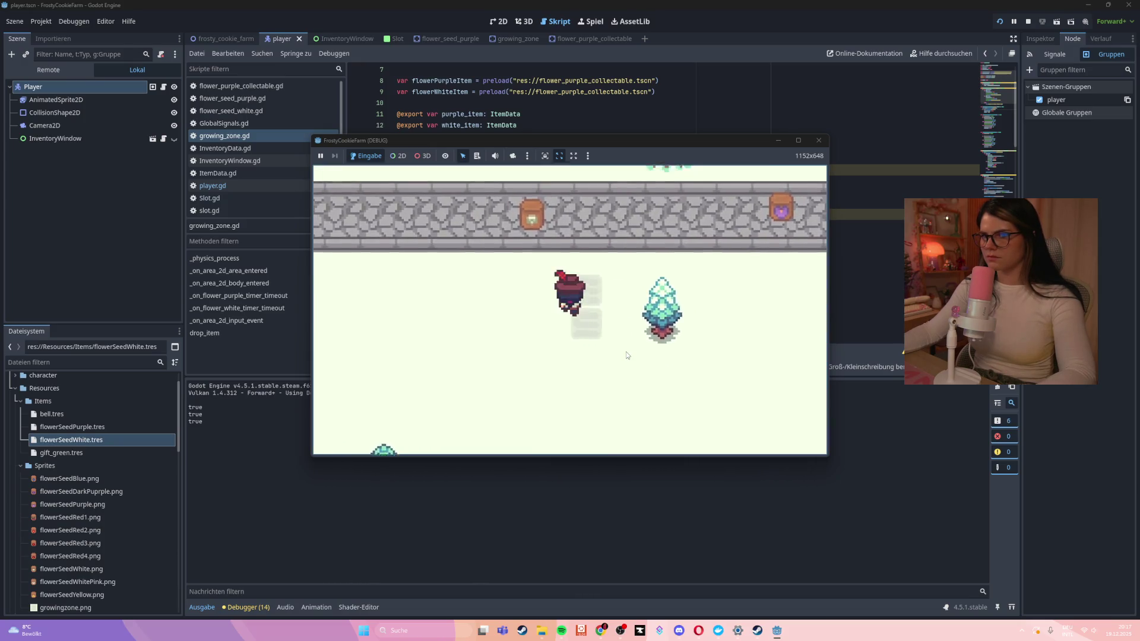
drag(661, 233, 343, 330)
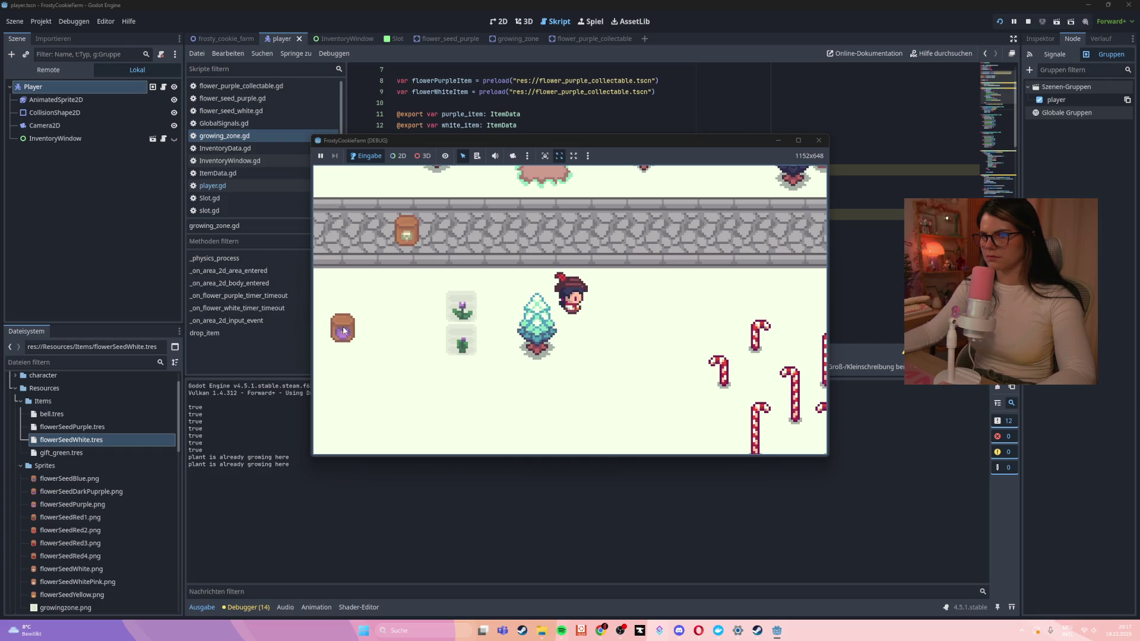
key(Left)
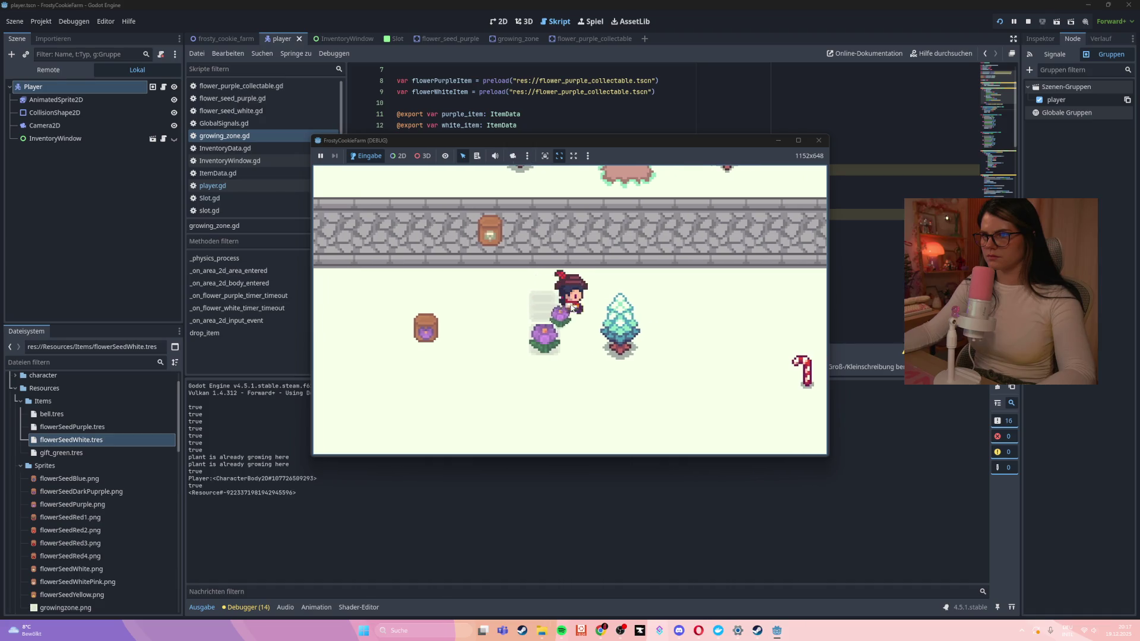
key(Left)
key(Down)
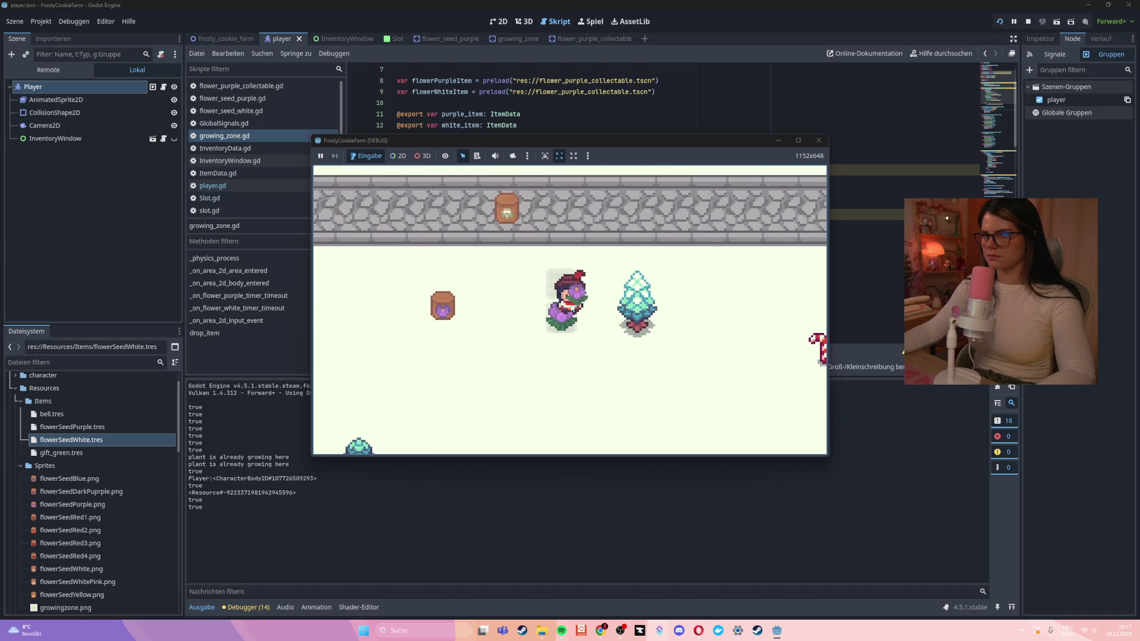
Toggle the inventory panel with i while moving around, then stop the running game
key(i)
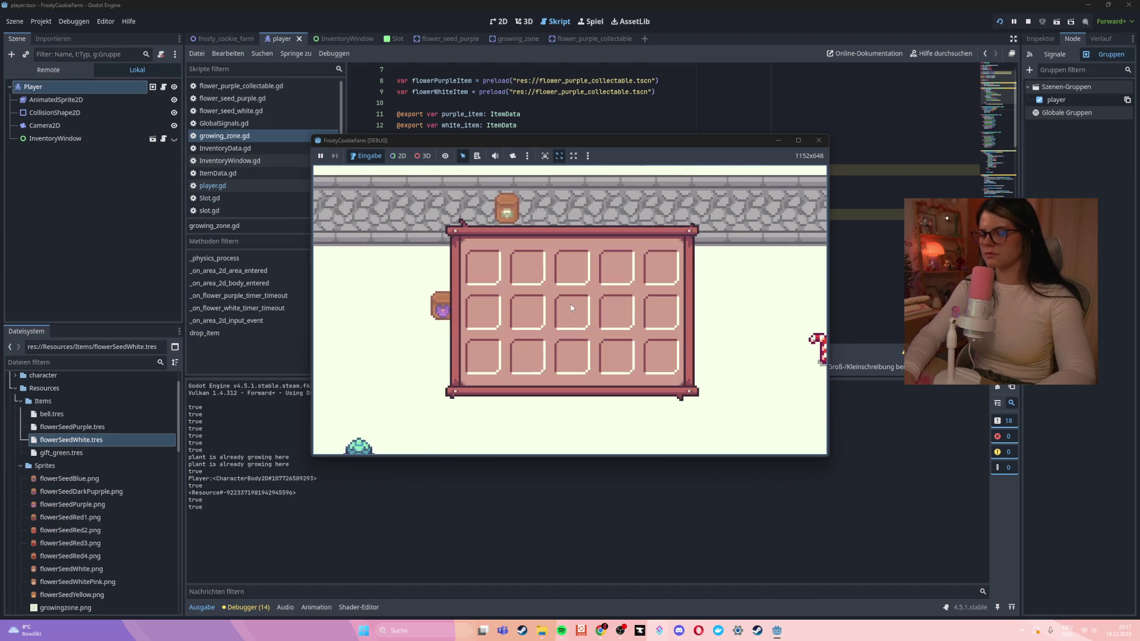
key(i)
key(Up)
key(Right)
key(i)
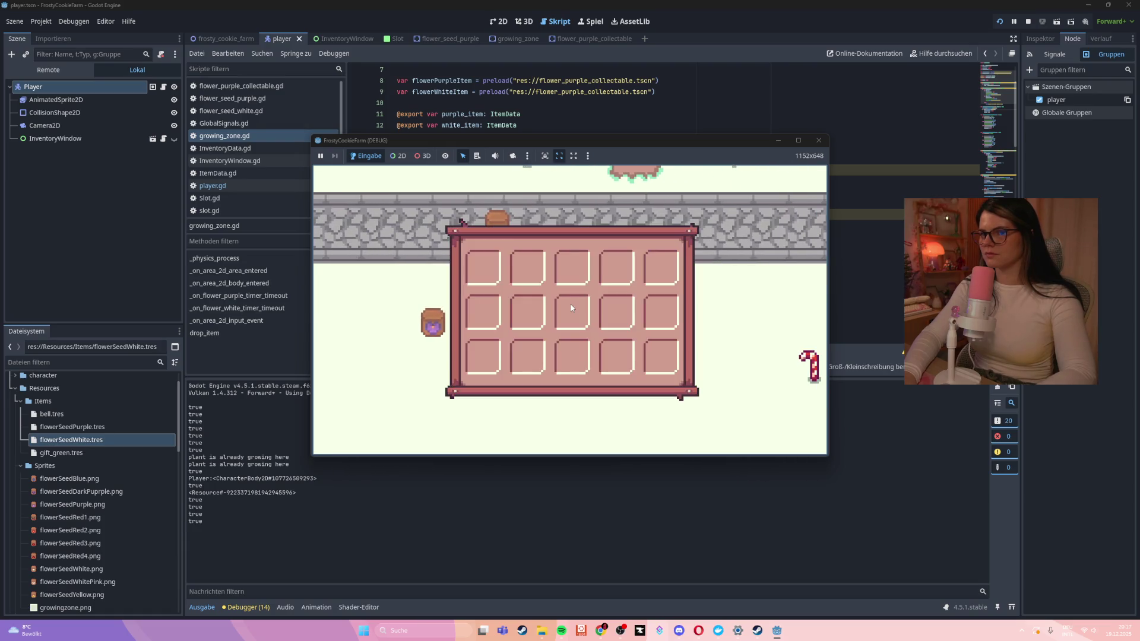
key(i)
key(Up)
key(Down)
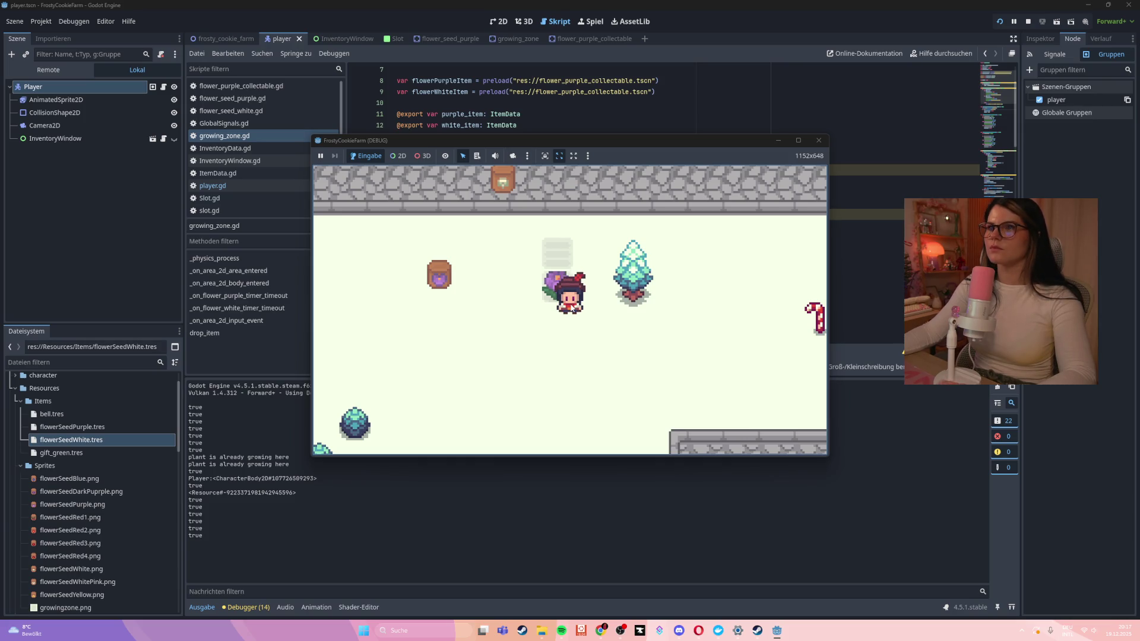
click(818, 146)
click(577, 248)
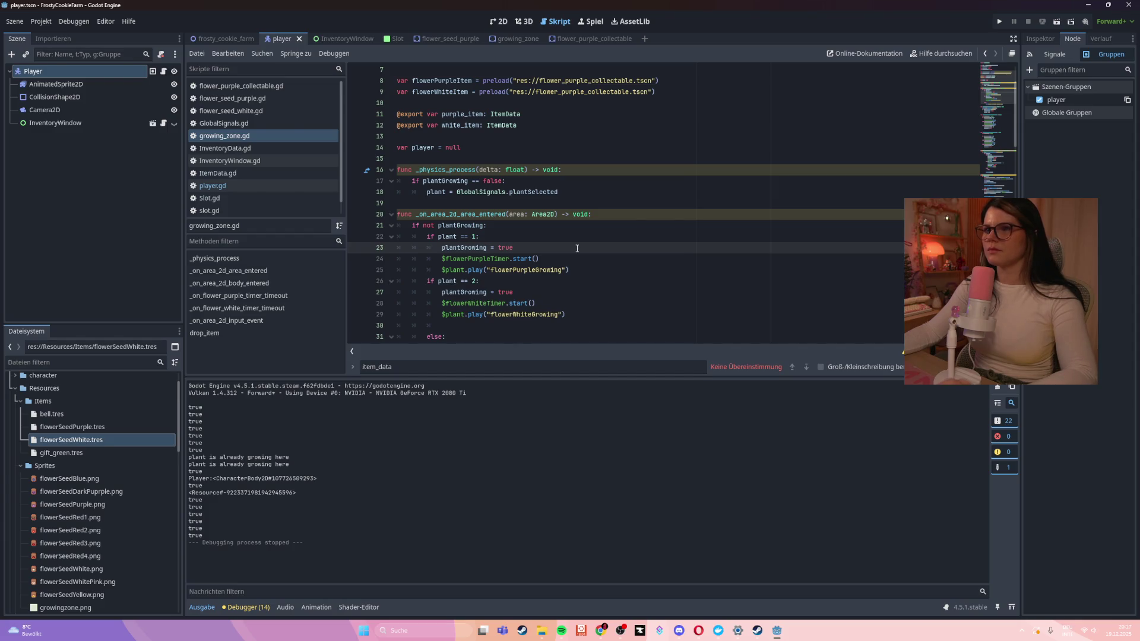
In the growing_zone scene, connect Area2D's body_exited signal to a new _on_area_2d_body_exited method
click(1043, 39)
click(1100, 39)
click(1073, 39)
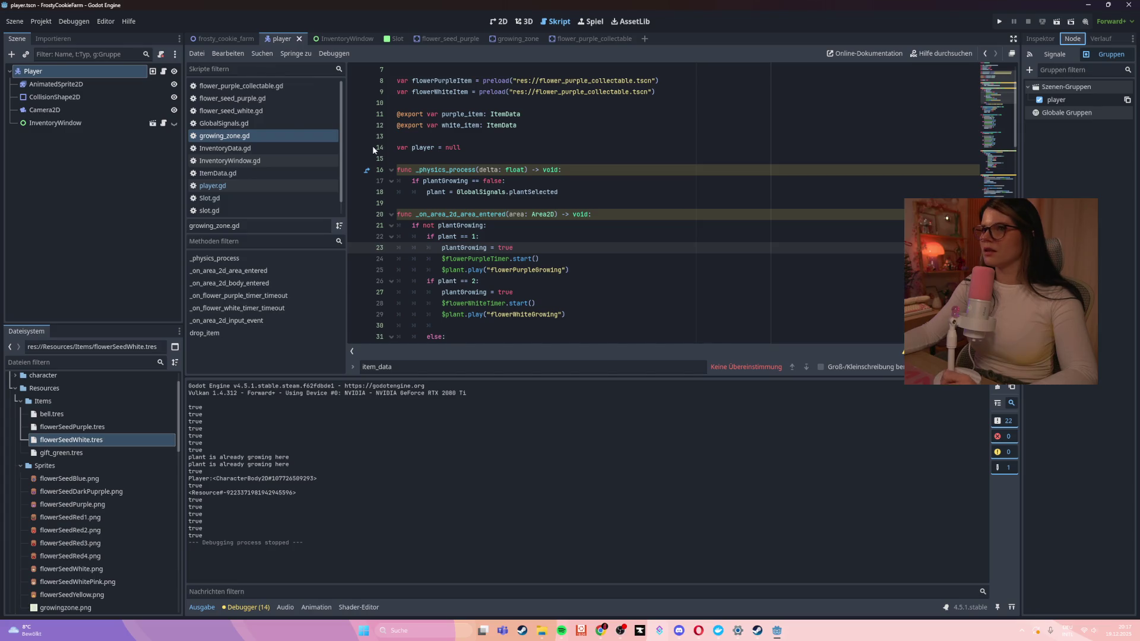
click(276, 111)
click(270, 136)
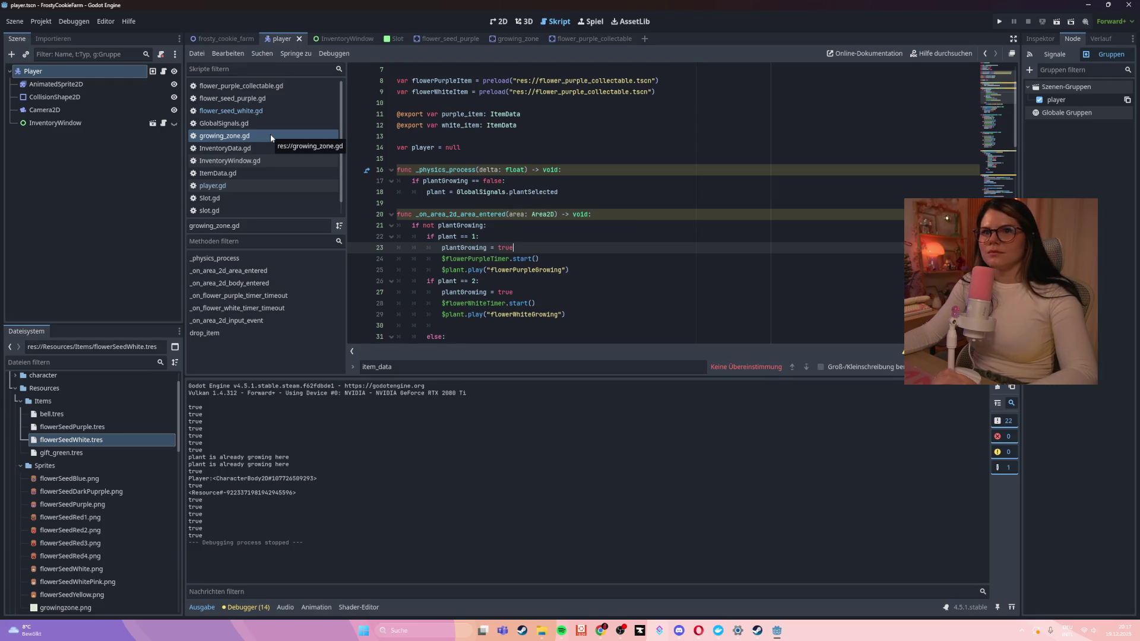
click(507, 38)
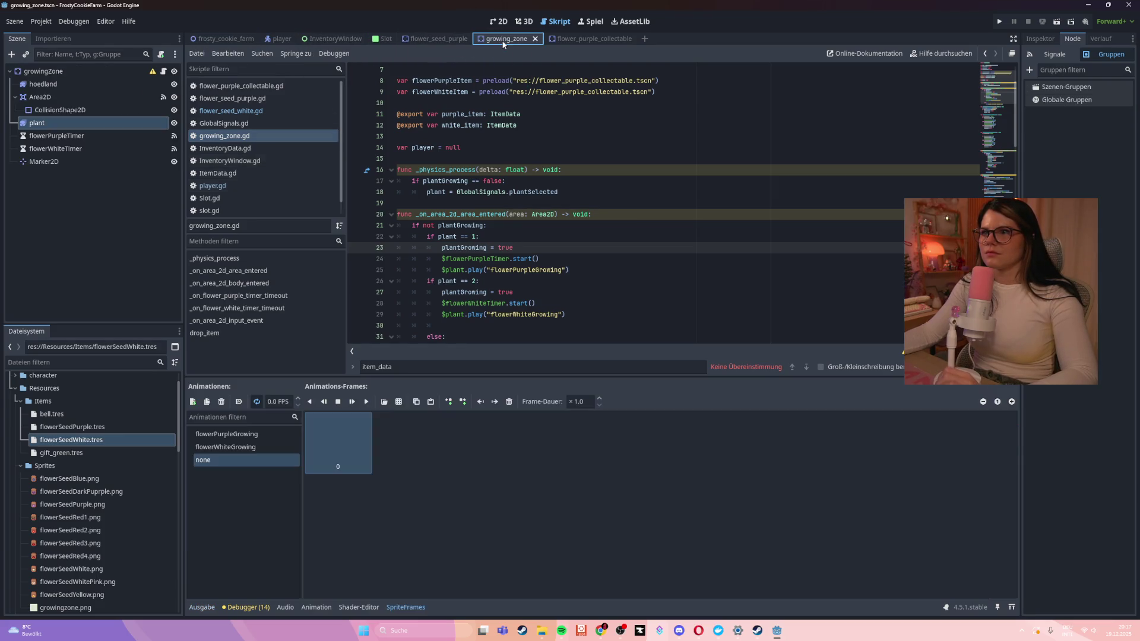
click(1060, 54)
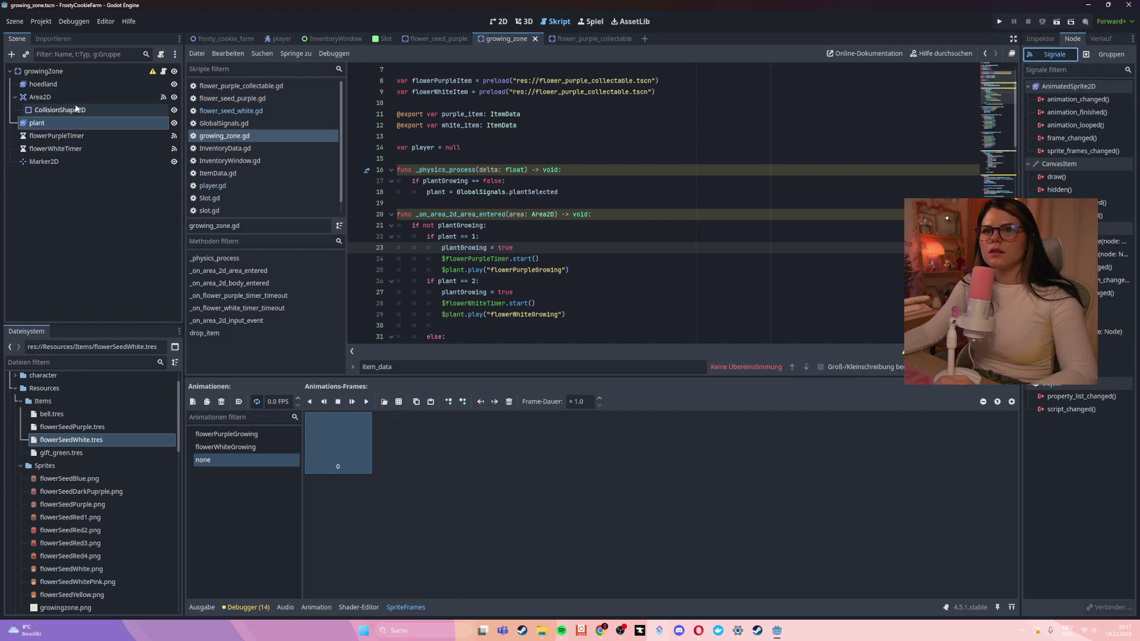
click(47, 97)
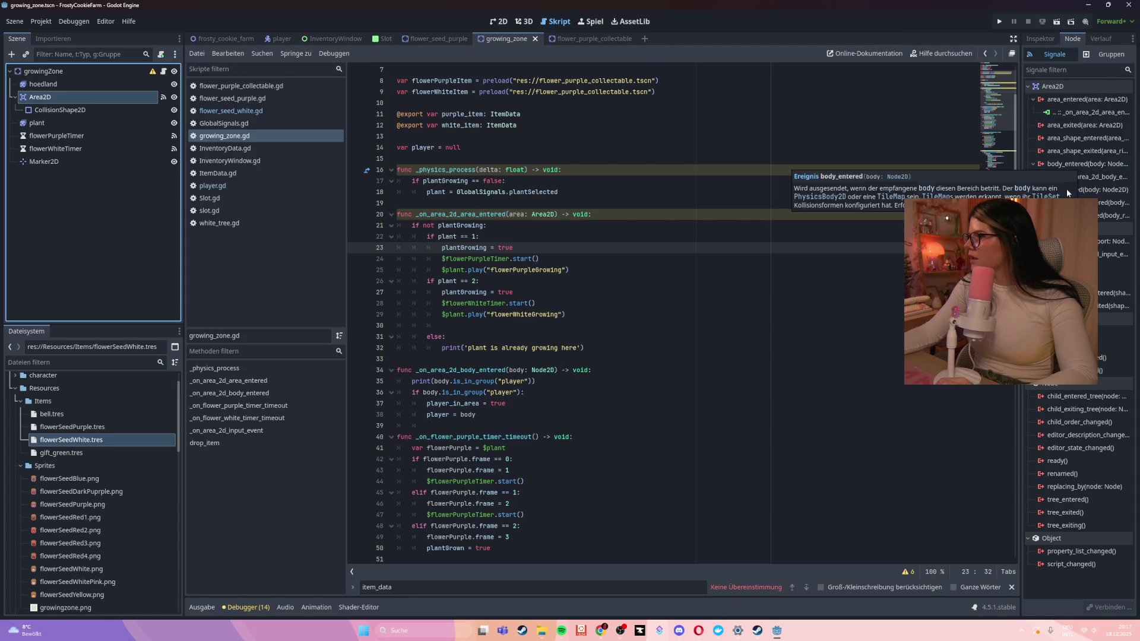
double_click(1087, 190)
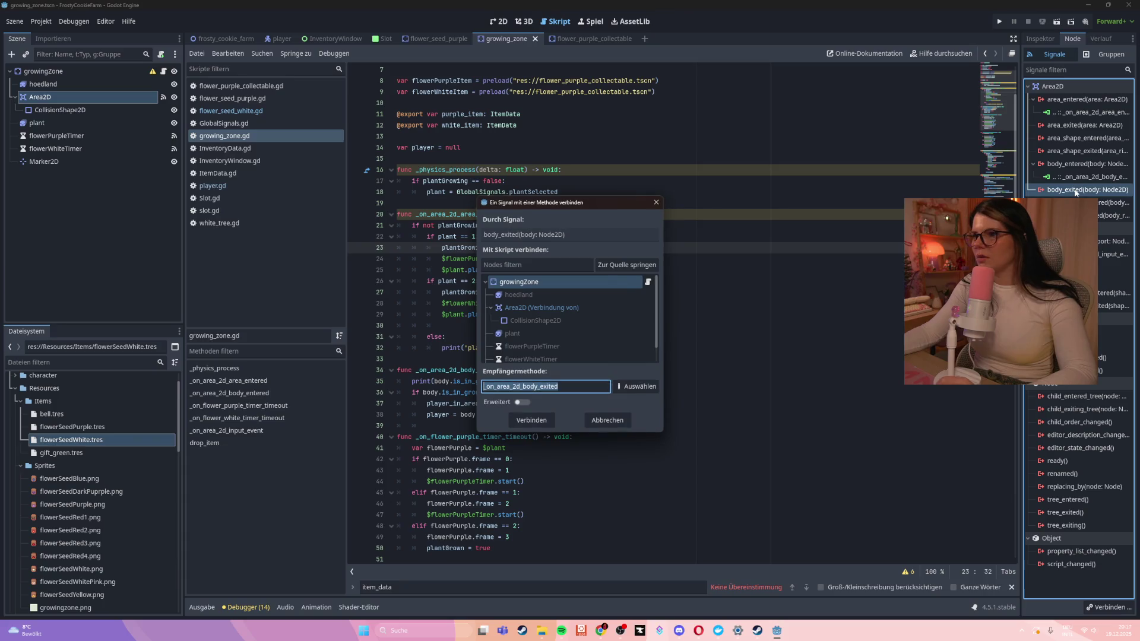
click(531, 420)
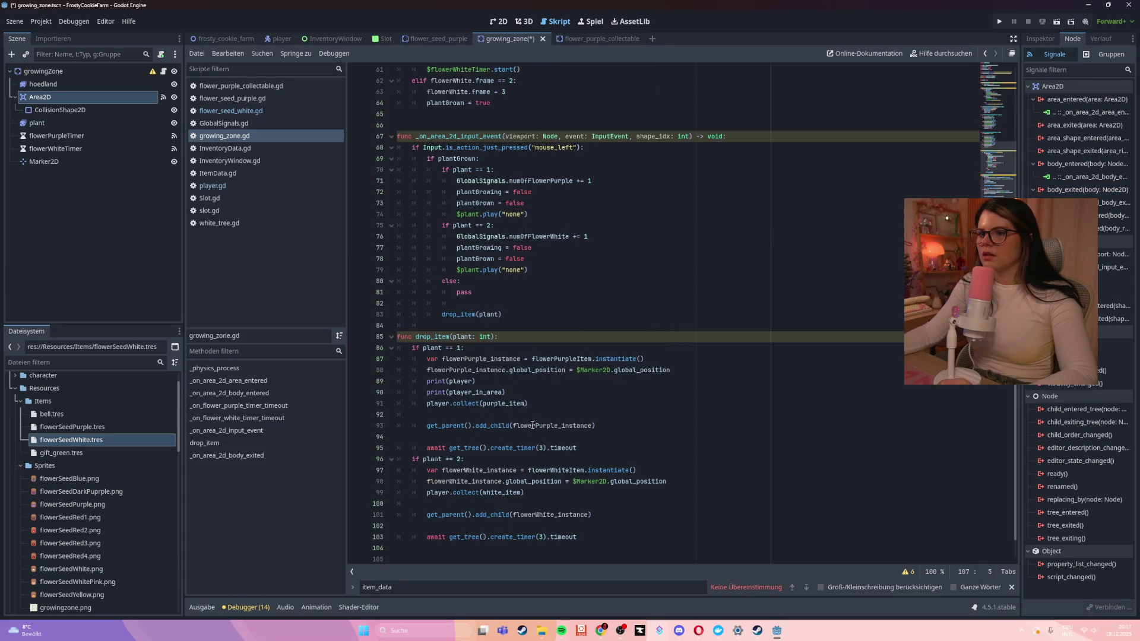
Move the generated _on_area_2d_body_exited function up beneath the body_entered handler
drag(529, 538, 304, 523)
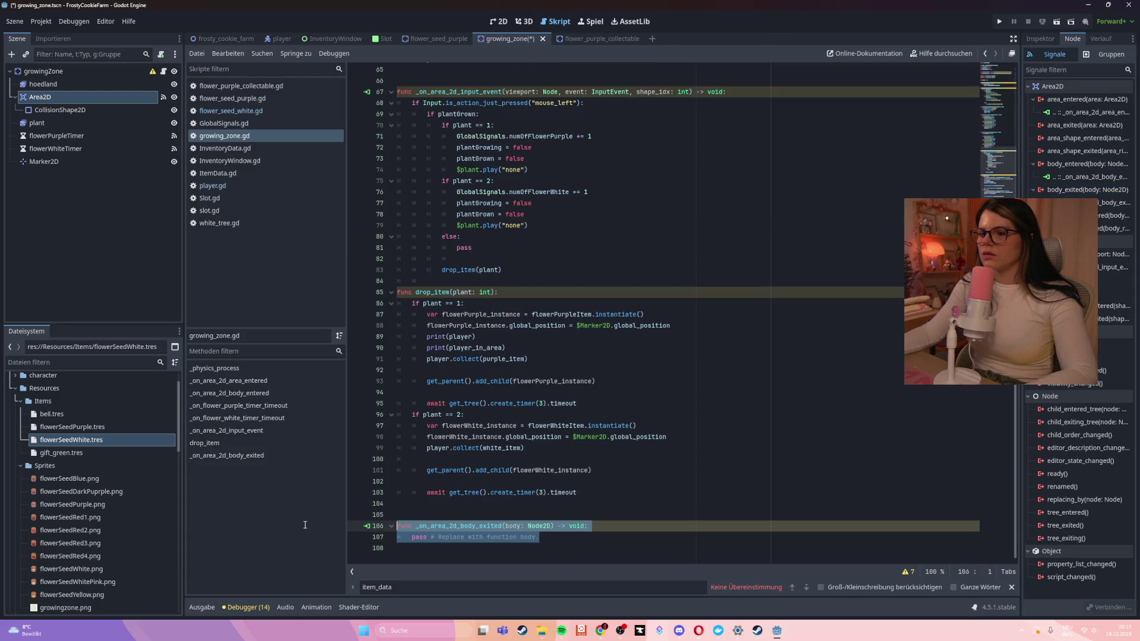
key(BackSpace)
key(BackSpace)
key(BackSpace)
scroll(586, 385, up, 10)
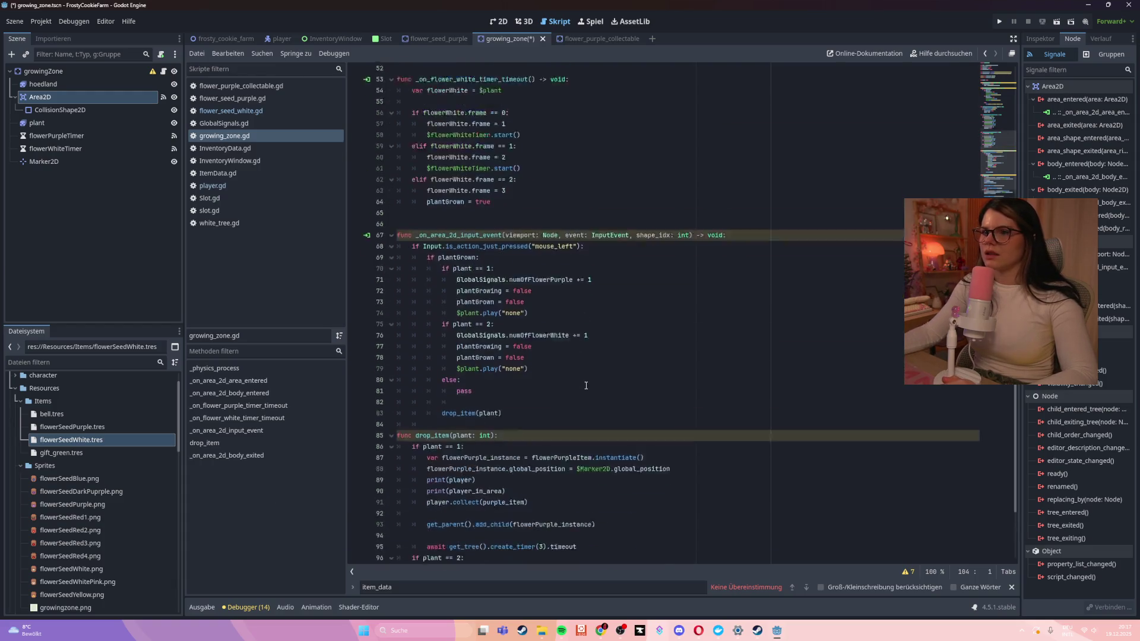
scroll(586, 385, up, 2)
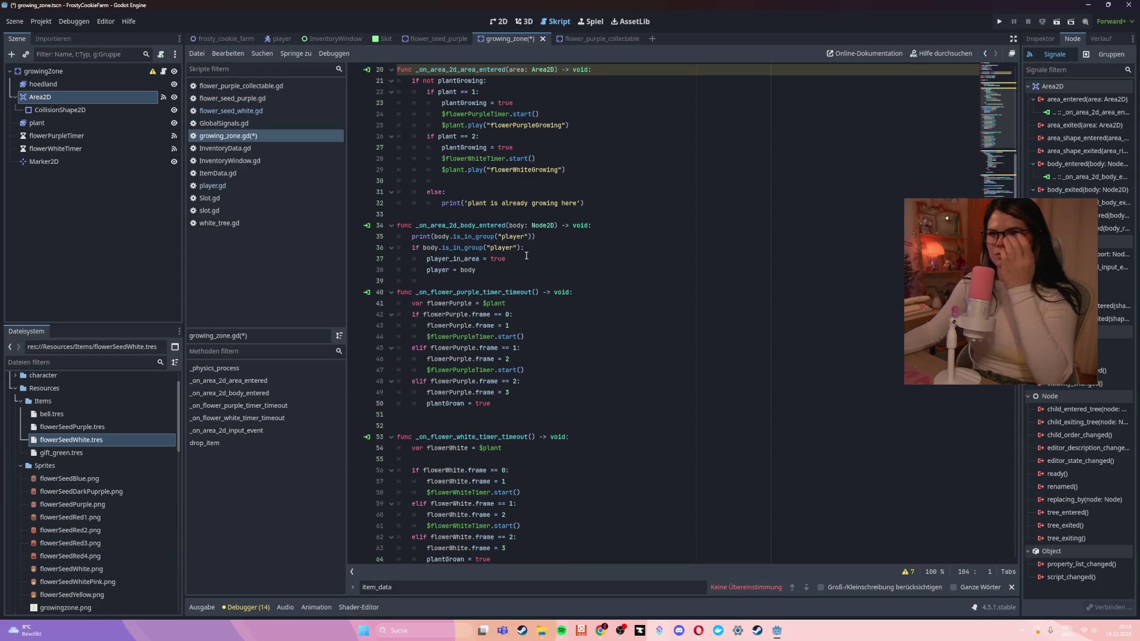
click(509, 271)
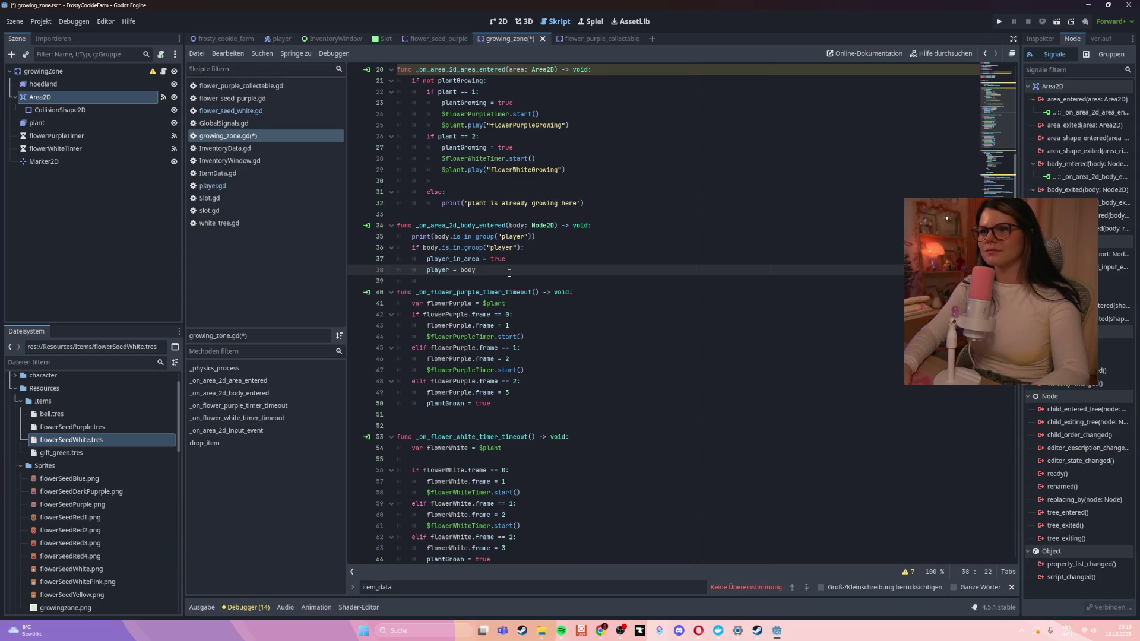
key(Return)
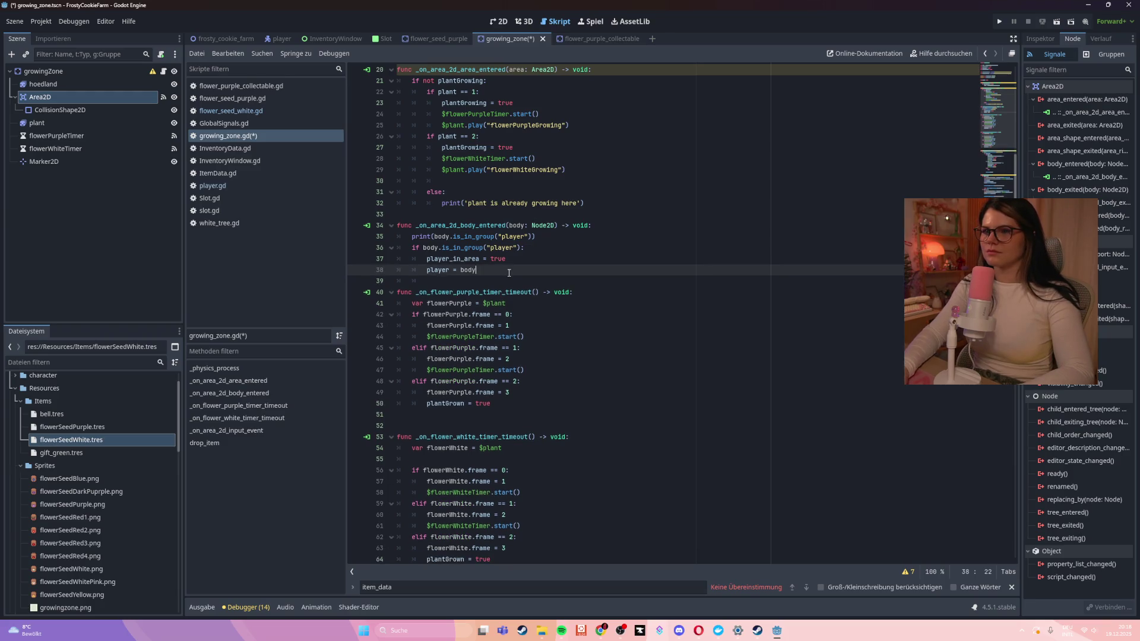
key(Tab)
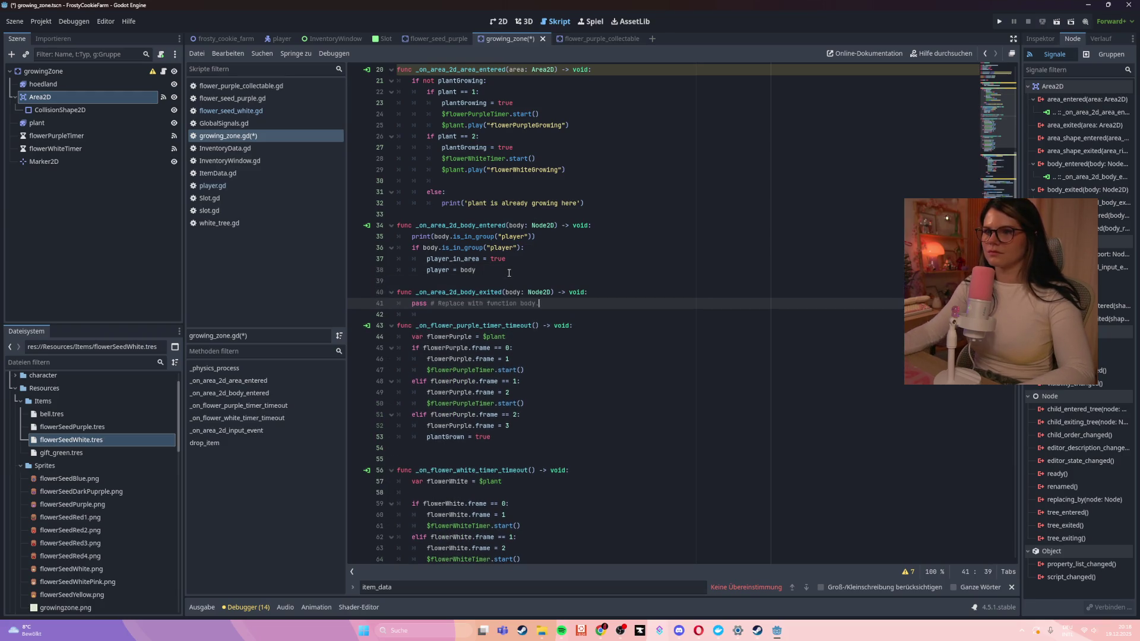
Fill body_exited with the player-group check setting player_in_area to false and player to null, then save
mouse_move(508, 273)
mouse_down()
mouse_move(376, 239)
mouse_move(371, 249)
mouse_up()
key(ctrl+c)
triple_click(493, 303)
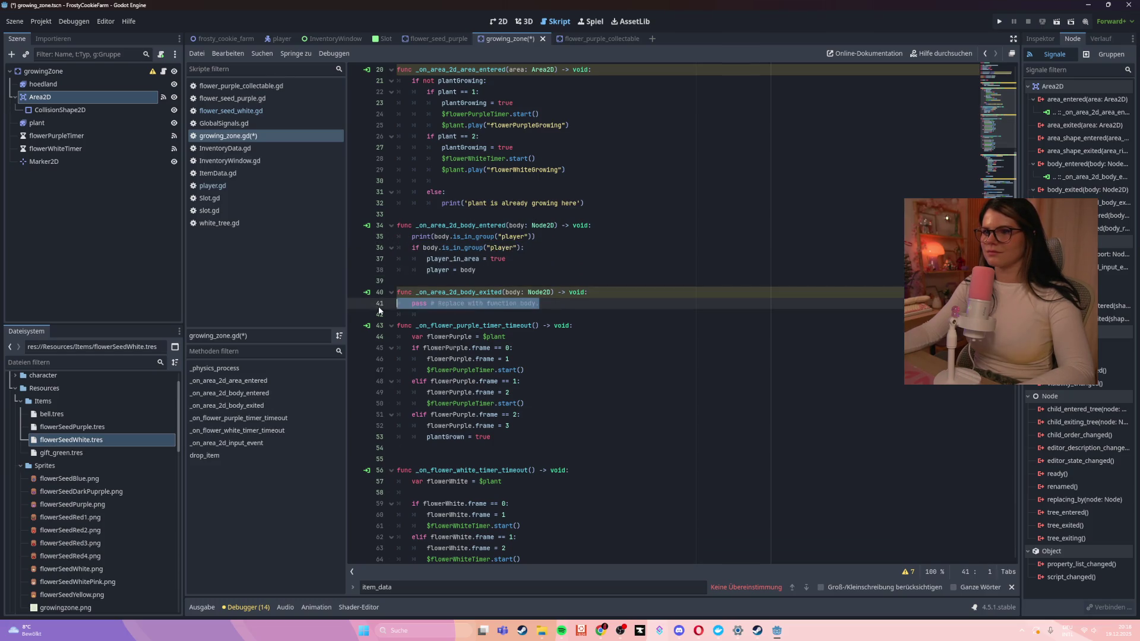
key(ctrl+v)
double_click(497, 314)
text(false)
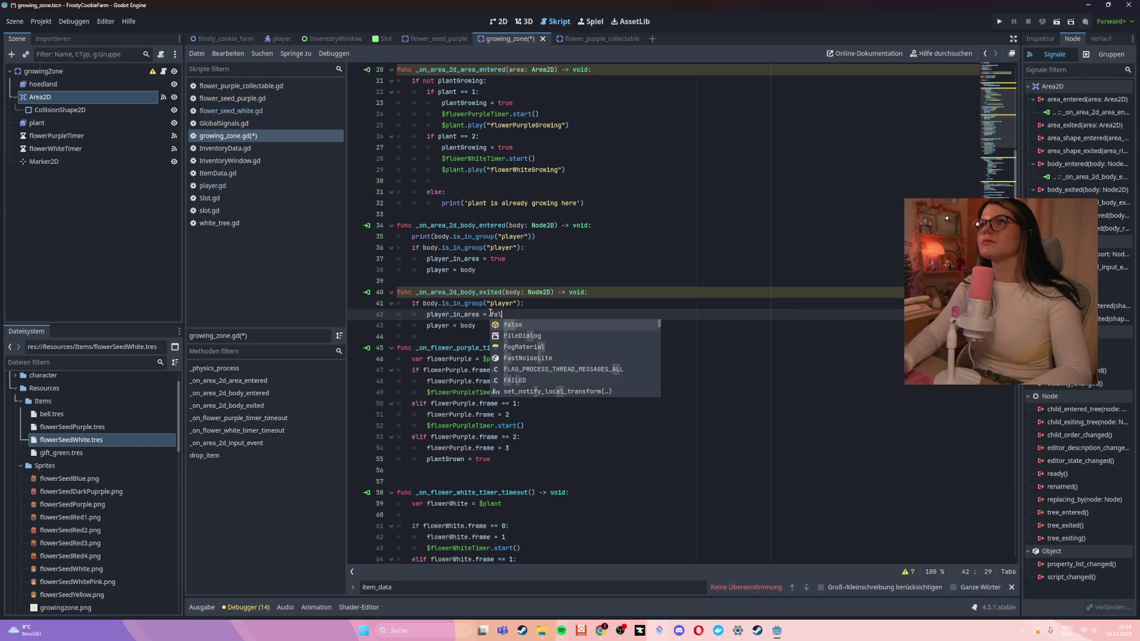
double_click(468, 325)
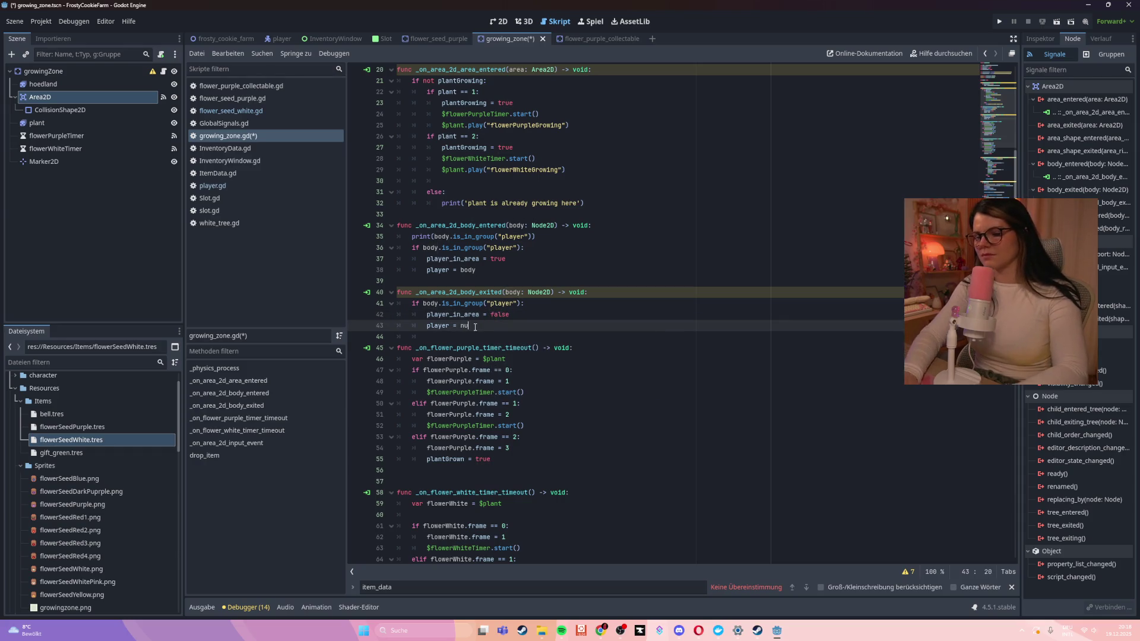
text(null)
key(ctrl+s)
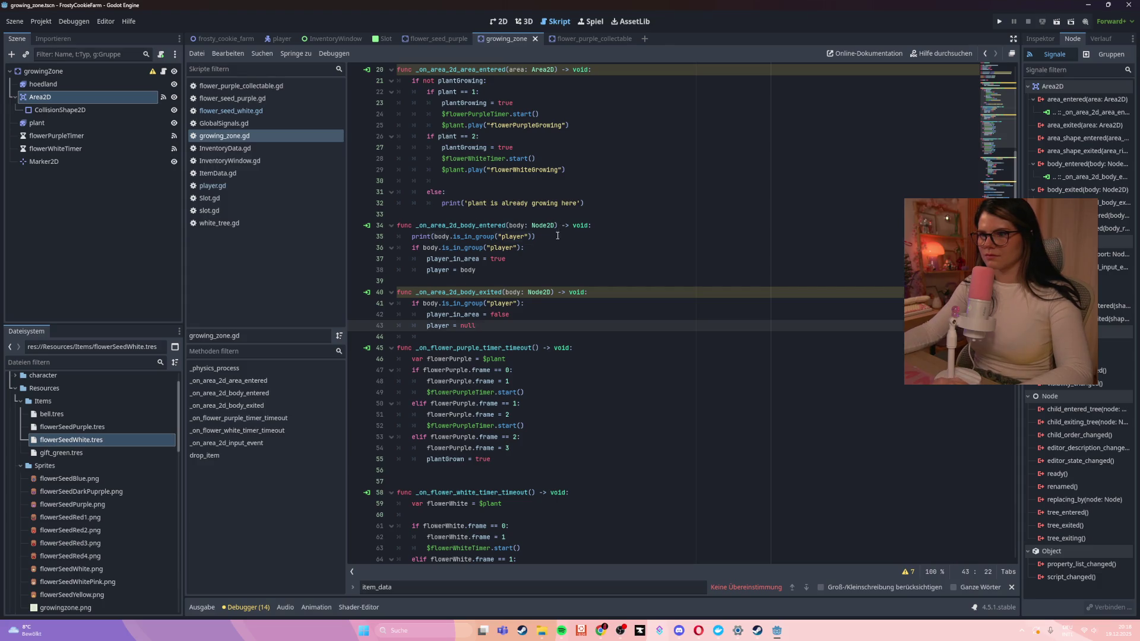
Delete the debug print line from the body_entered handler
click(557, 236)
key(ctrl+shift+k)
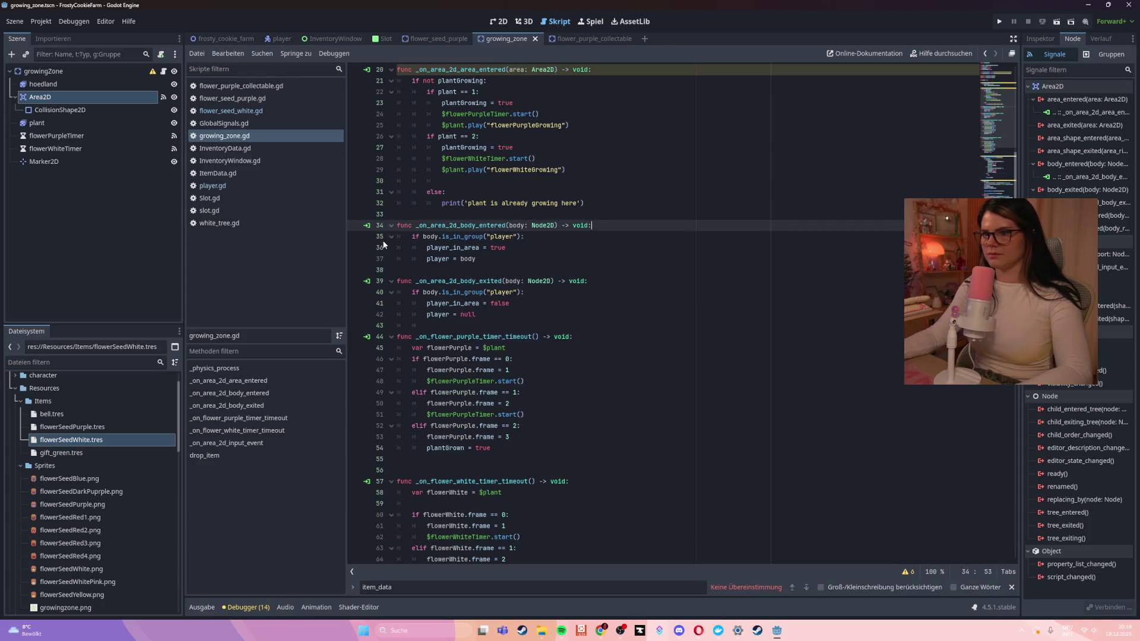
click(646, 269)
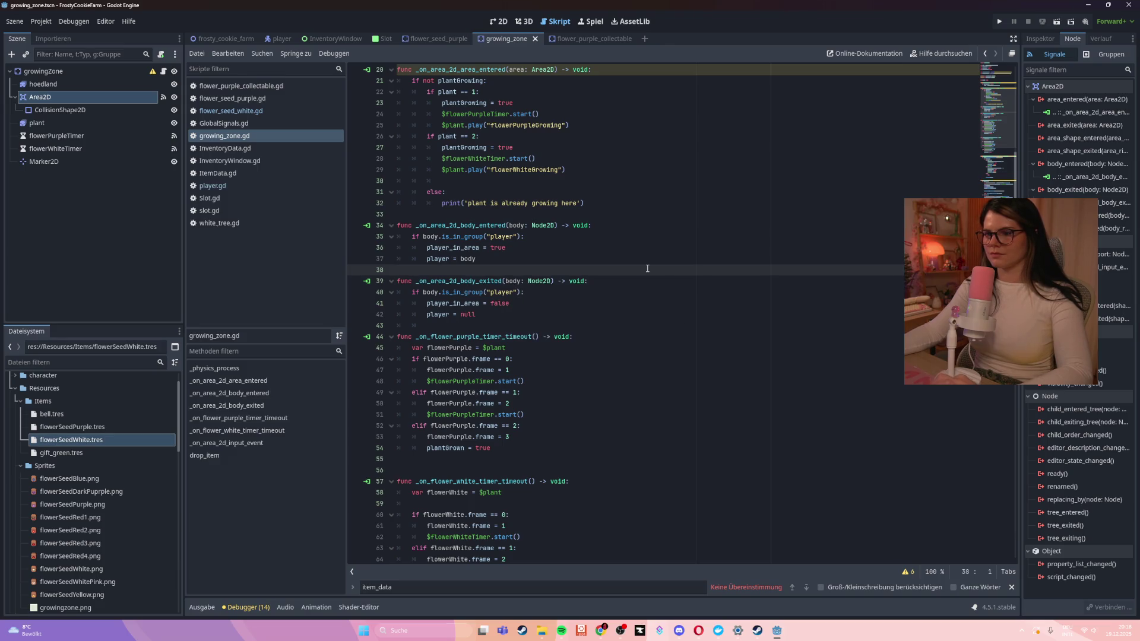
scroll(532, 514, down, 13)
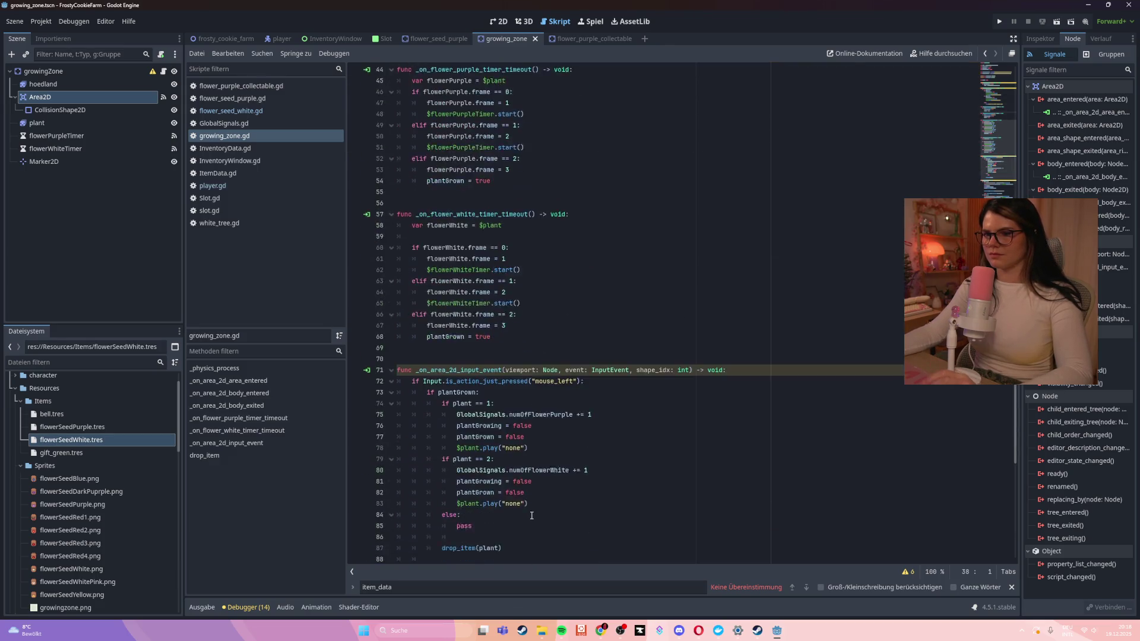
scroll(532, 514, down, 2)
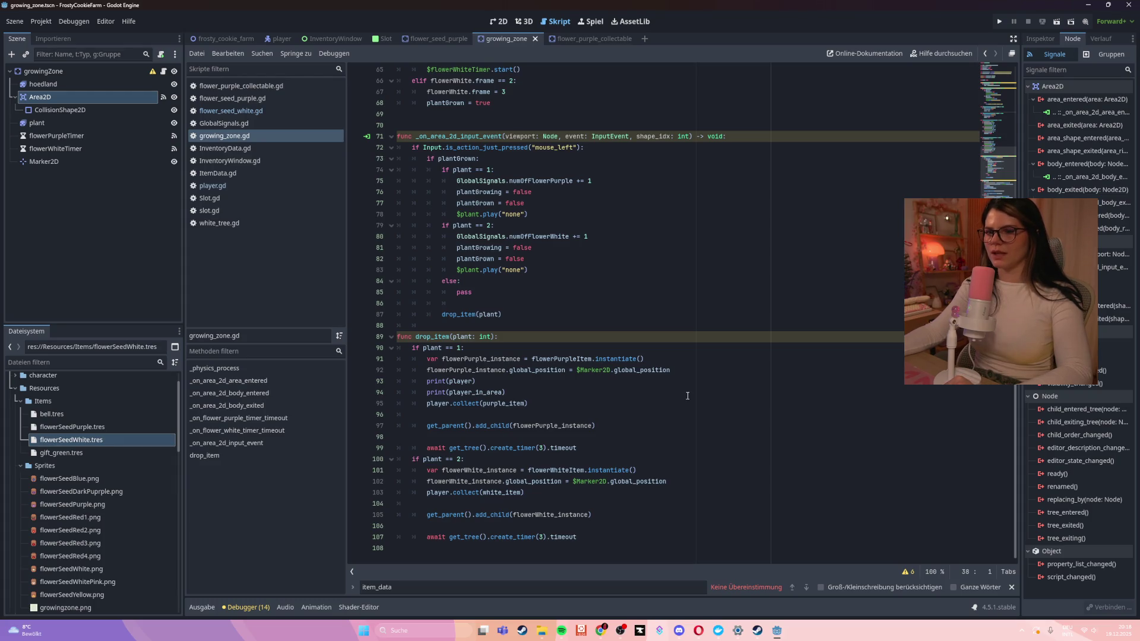
click(273, 38)
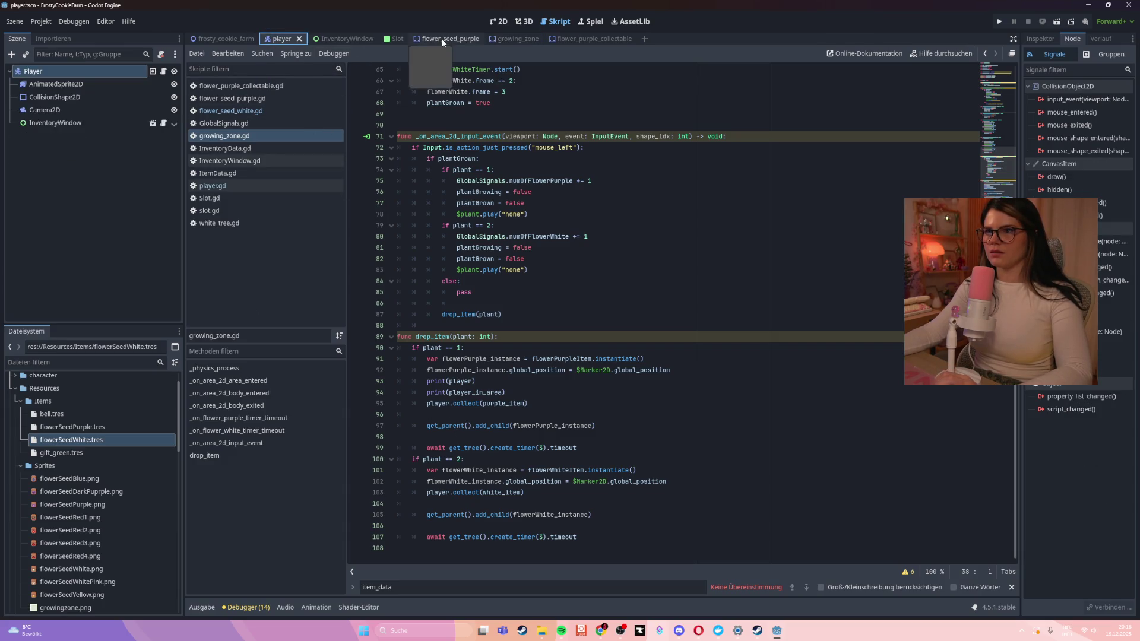
In player.gd's collect(item), replace print(item) with inv.insert(item) and run the game
click(502, 40)
click(227, 184)
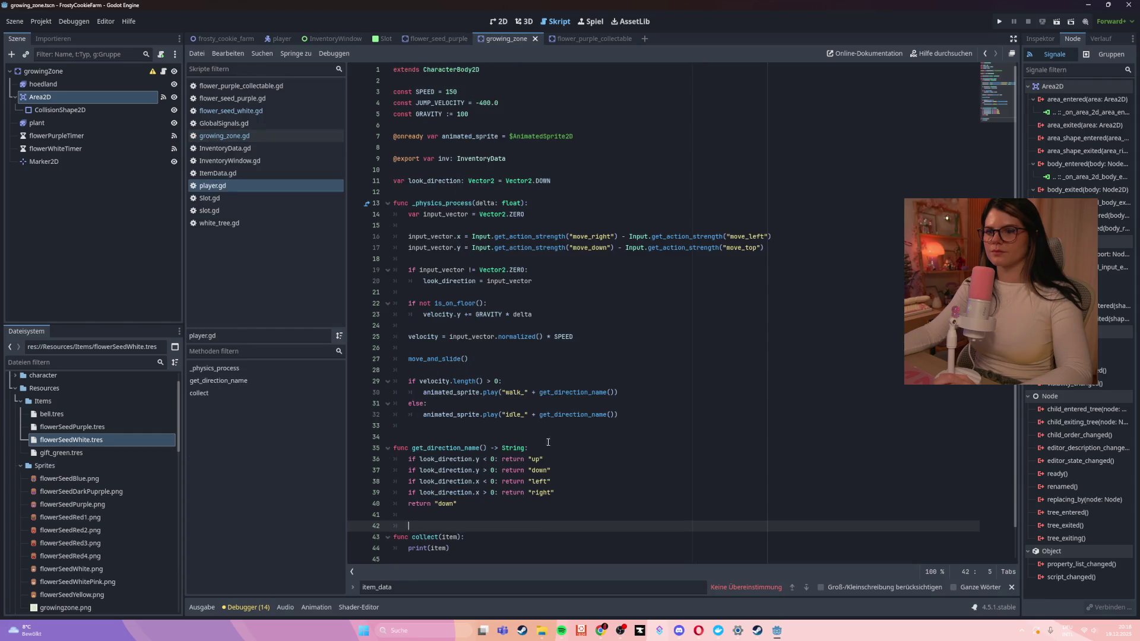
scroll(495, 415, down, 1)
click(495, 505)
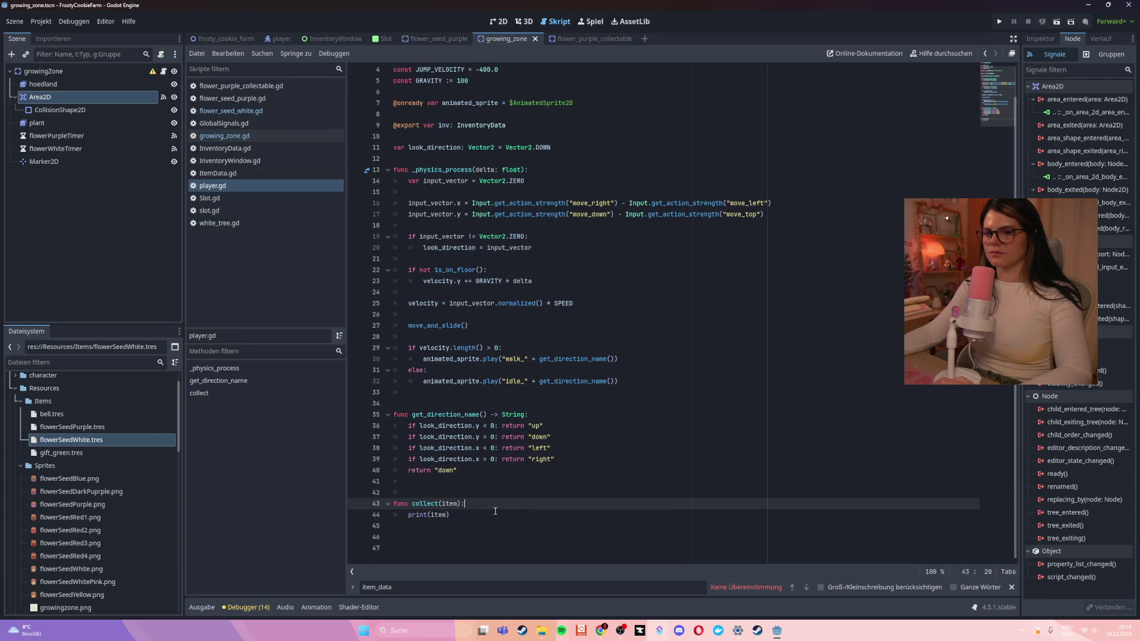
click(452, 515)
key(Return)
text(inv.insert(item))
click(452, 515)
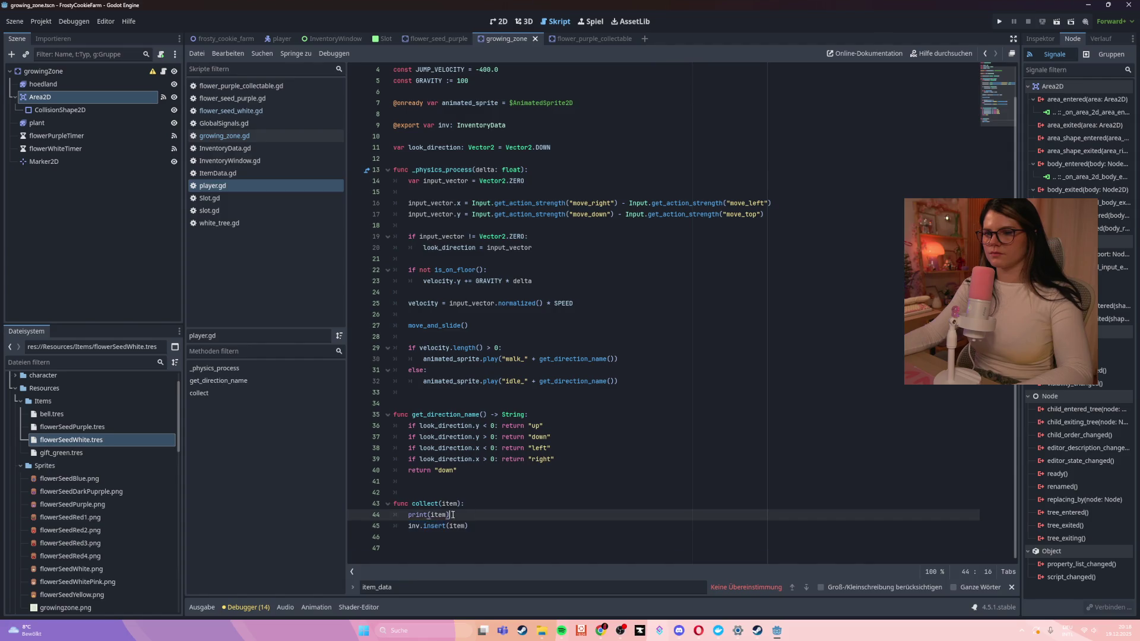
drag(452, 514, 384, 511)
key(BackSpace)
key(BackSpace)
click(553, 511)
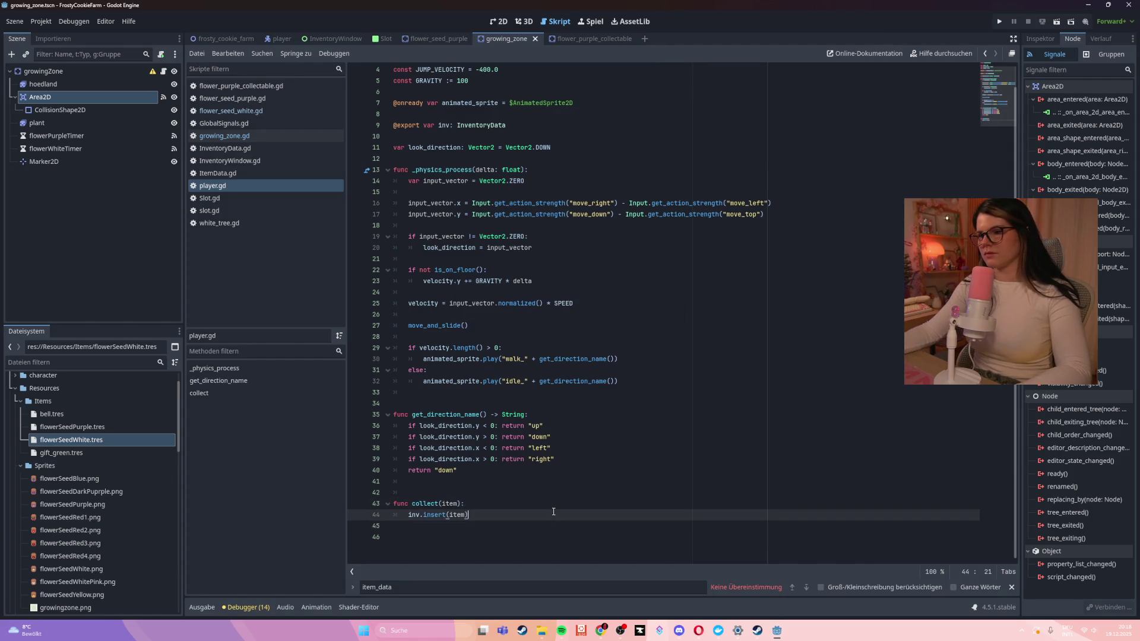
key(F5)
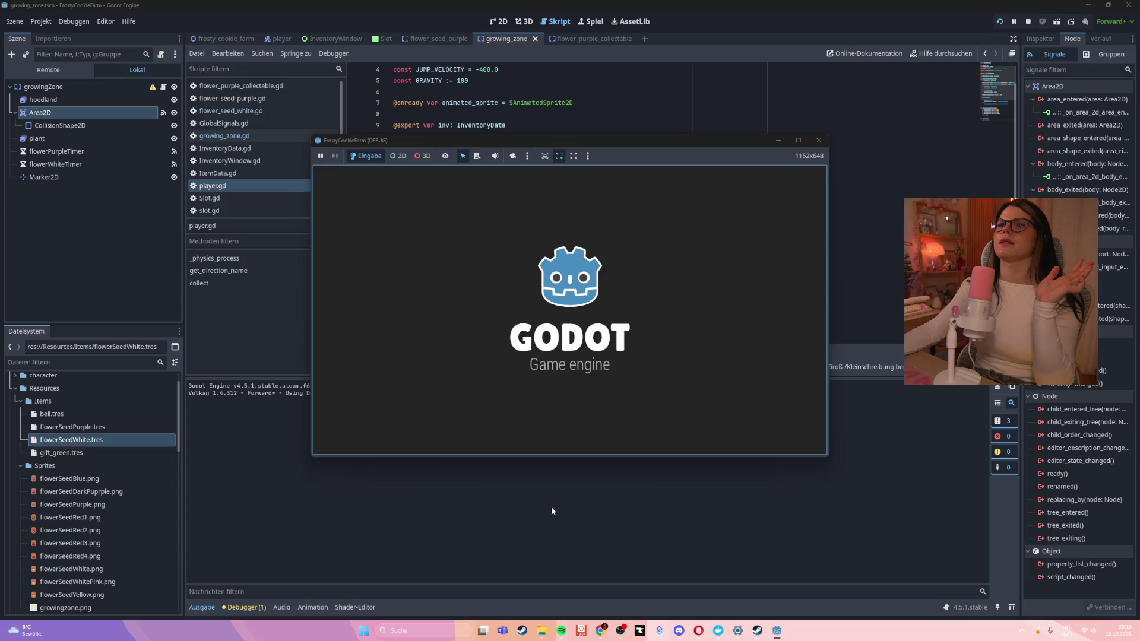
Walk the player, plant purple seeds on both field plots and drop an item on the growing zone
key(Down)
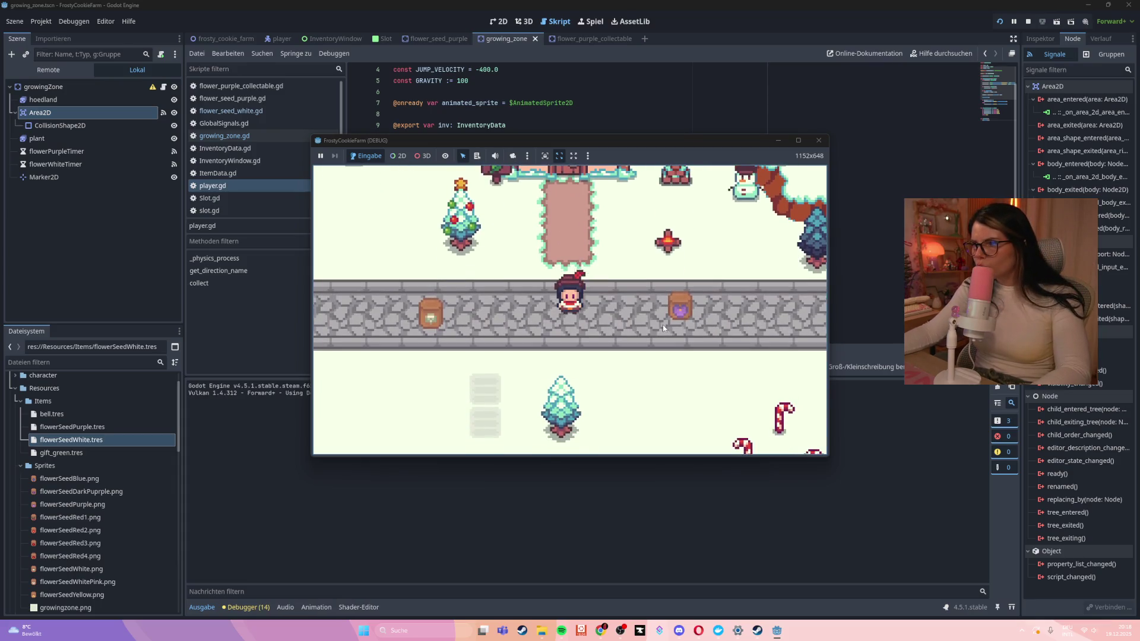
mouse_move(676, 311)
mouse_down()
mouse_move(565, 343)
mouse_move(479, 411)
mouse_move(400, 379)
mouse_up()
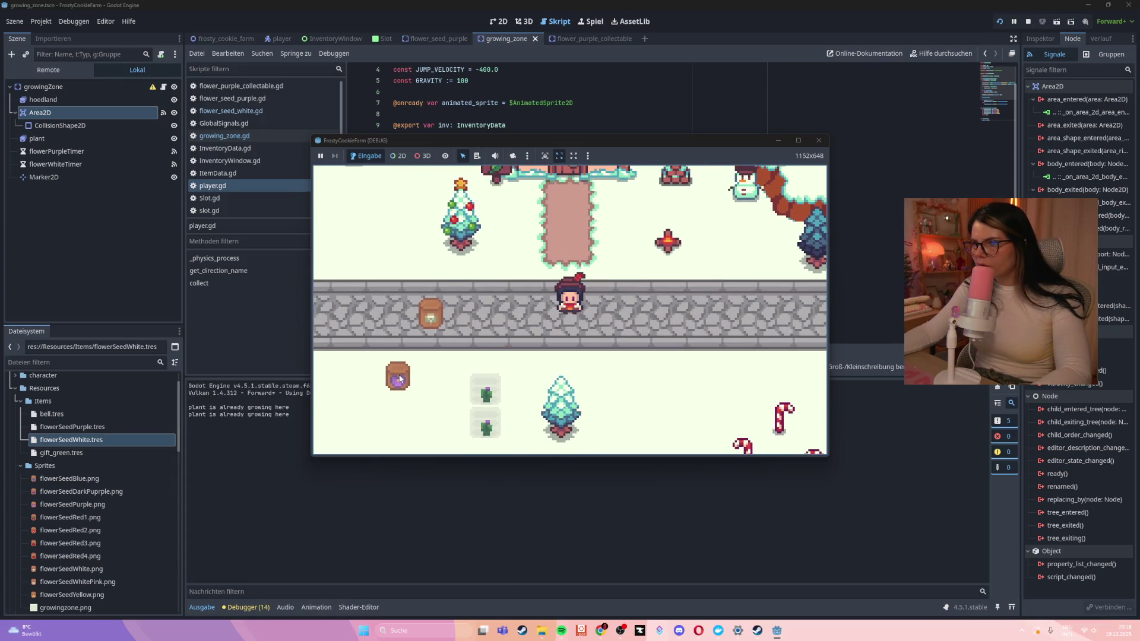
key(Left)
key(Down)
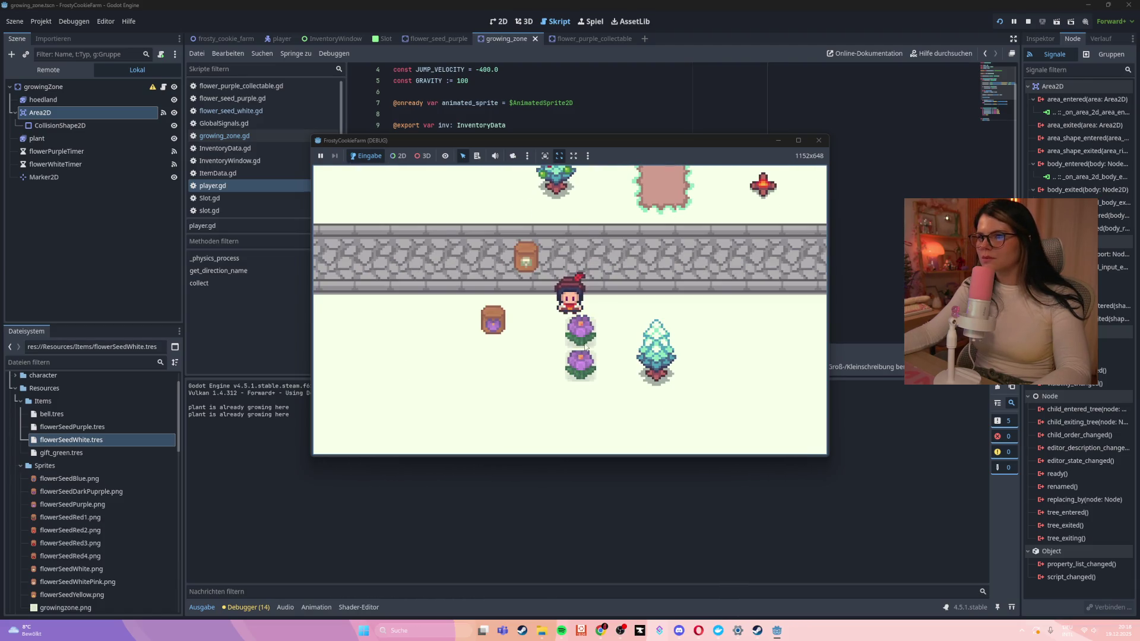
key(Down)
click(581, 310)
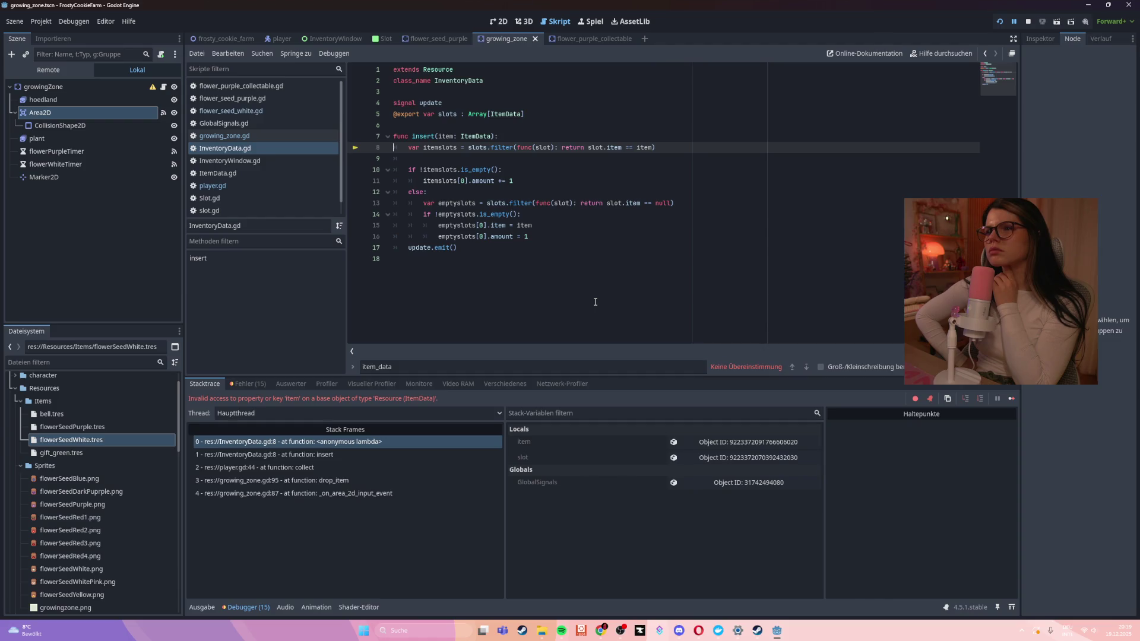
Select all of InventoryData.gd and the full 'item' on ItemData error message, then open Slot.gd
click(555, 291)
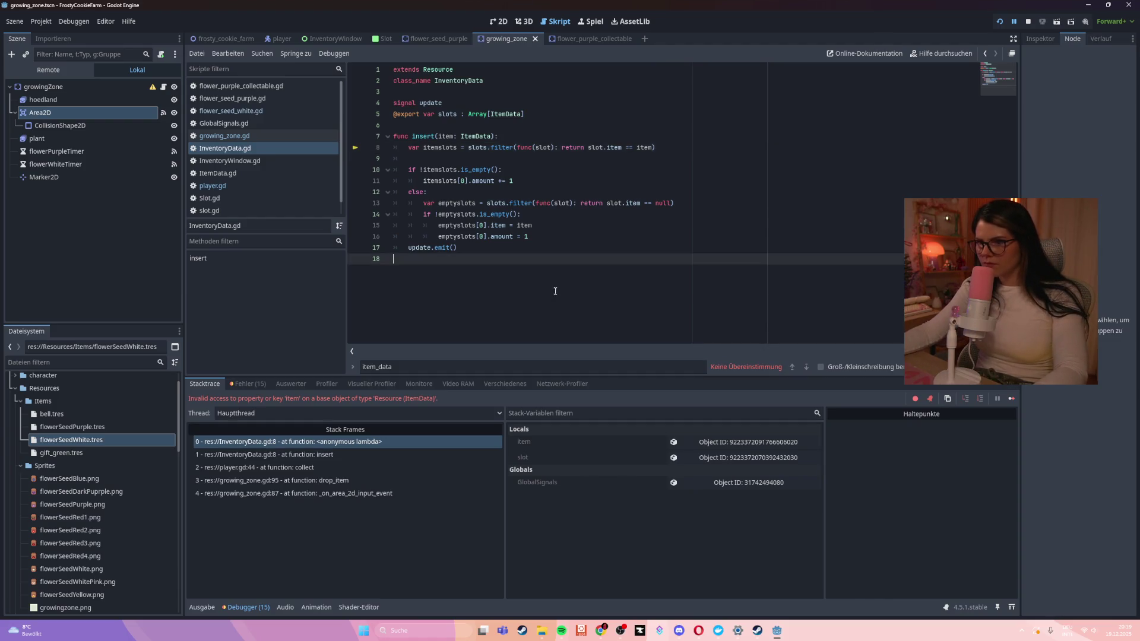
key(ctrl+a)
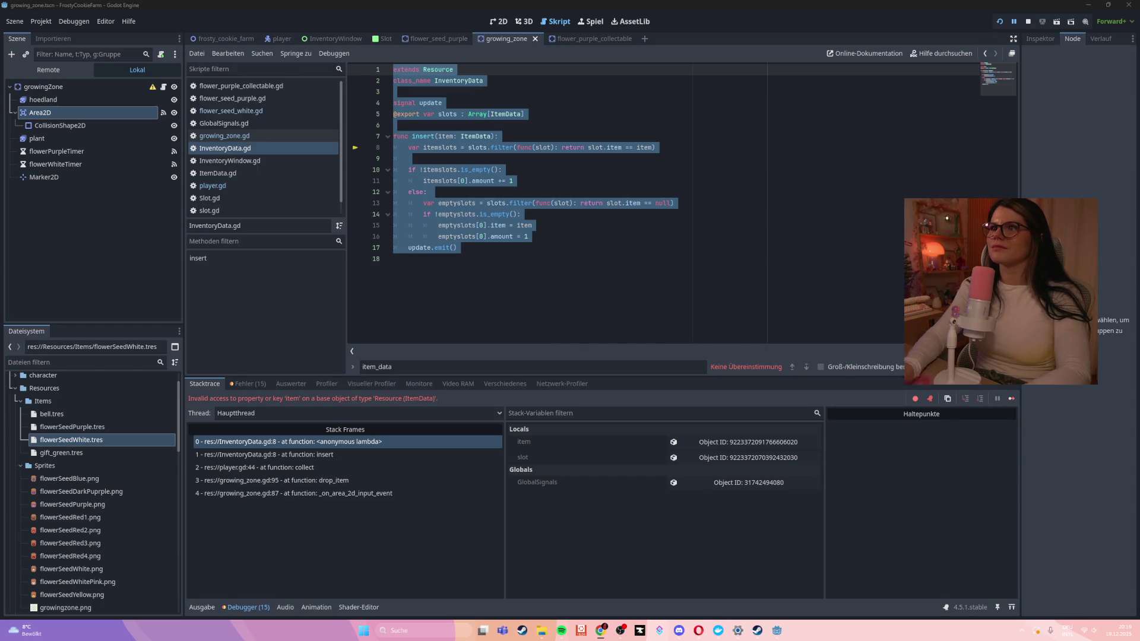
drag(437, 398, 254, 399)
drag(148, 394, 174, 397)
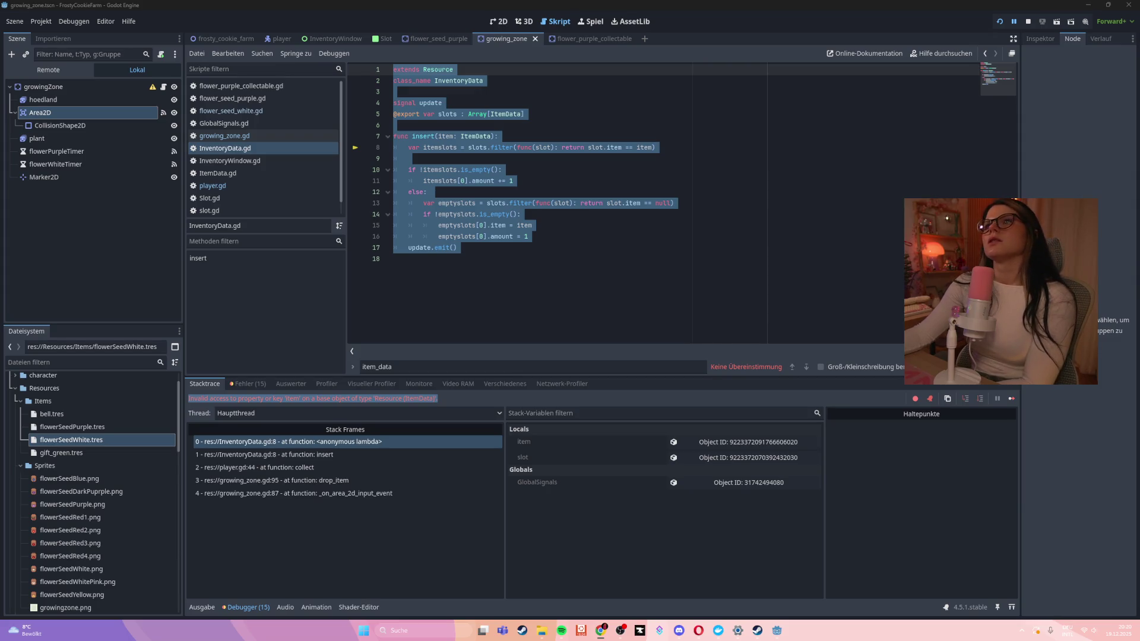
click(266, 202)
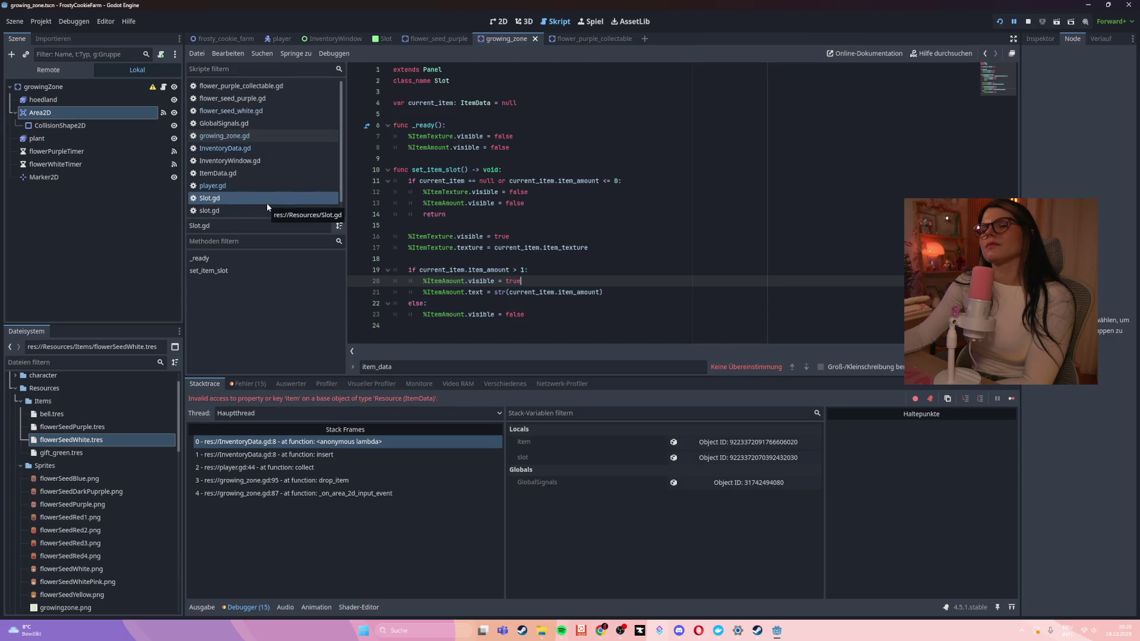
Review the InventoryData.gd and ItemData.gd scripts
click(273, 148)
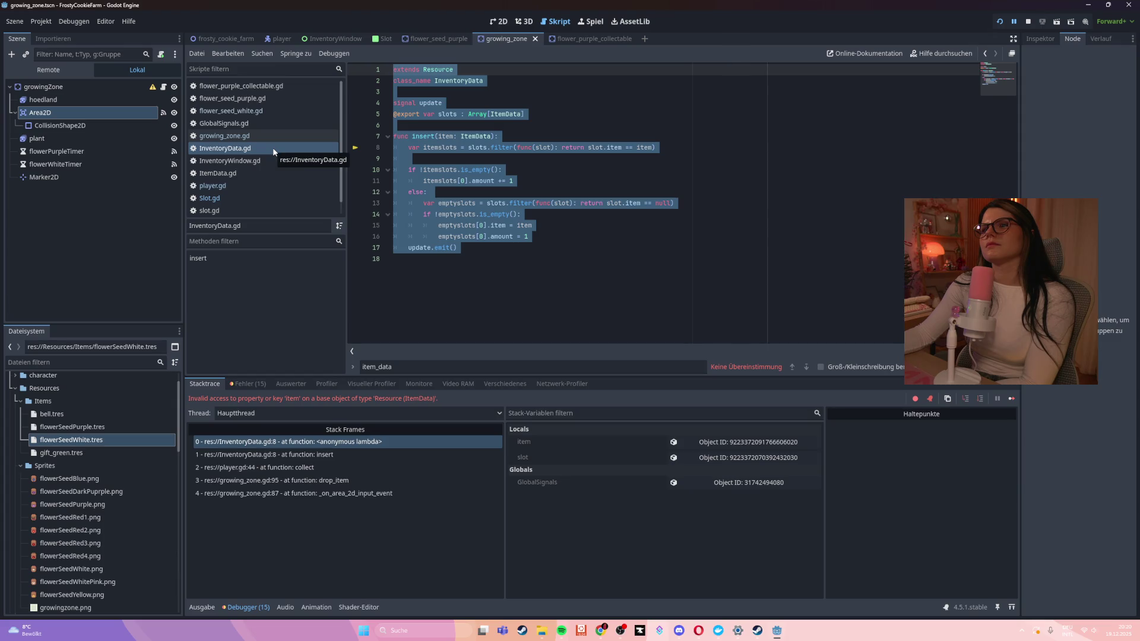
click(245, 172)
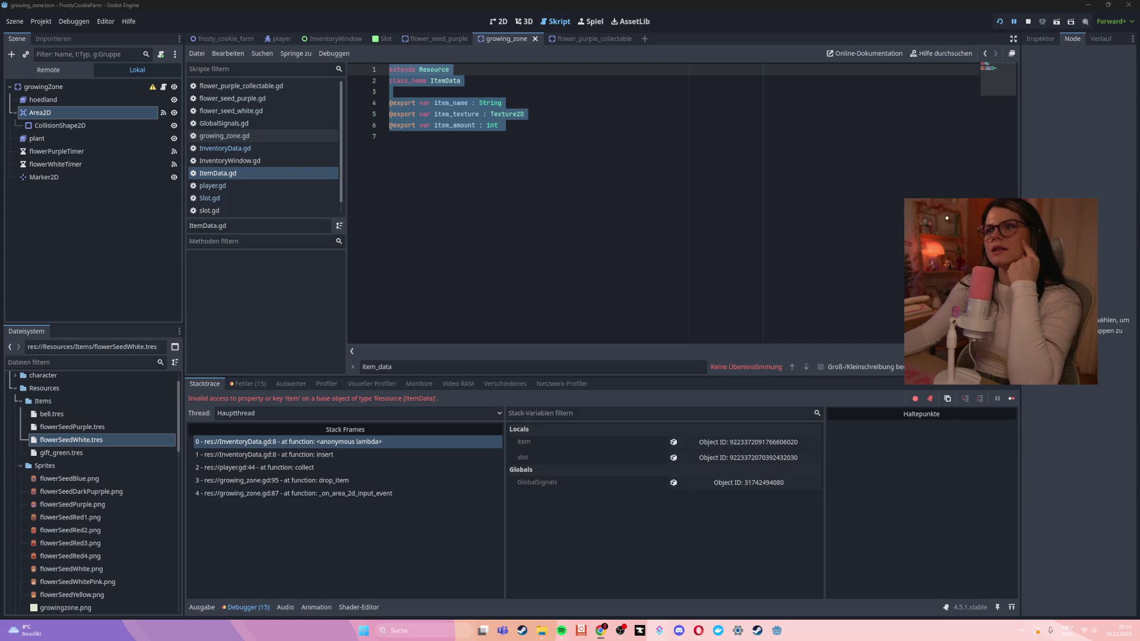
click(543, 149)
Switch to the Slot scene's 2D view, check its scripts, and bring up ItemTexture's context menu
click(380, 38)
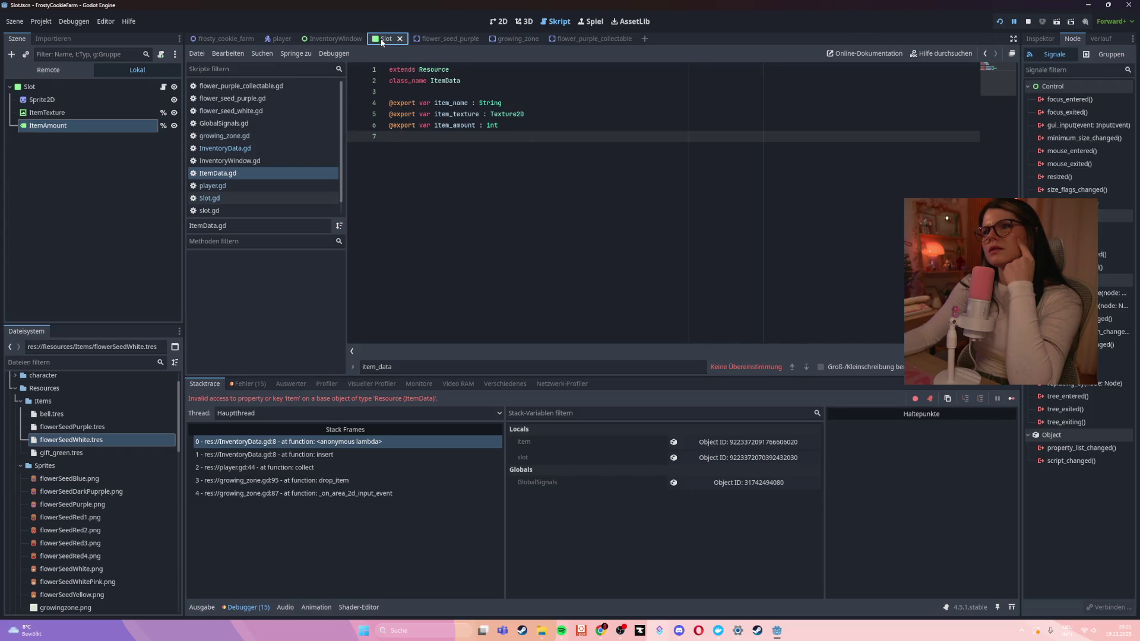
click(497, 20)
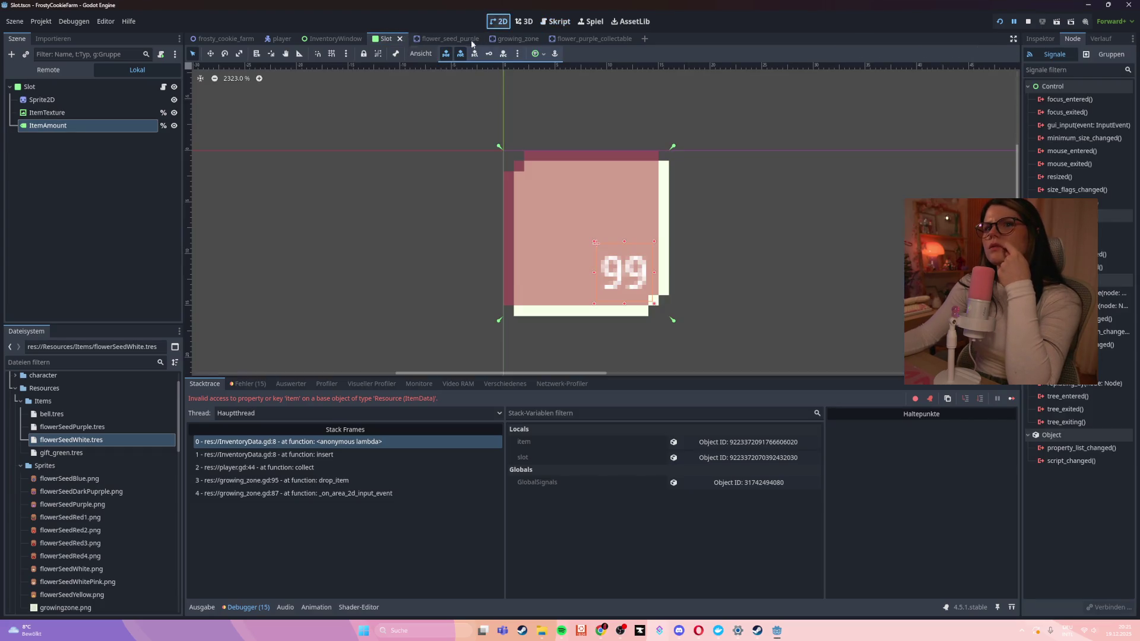
click(47, 89)
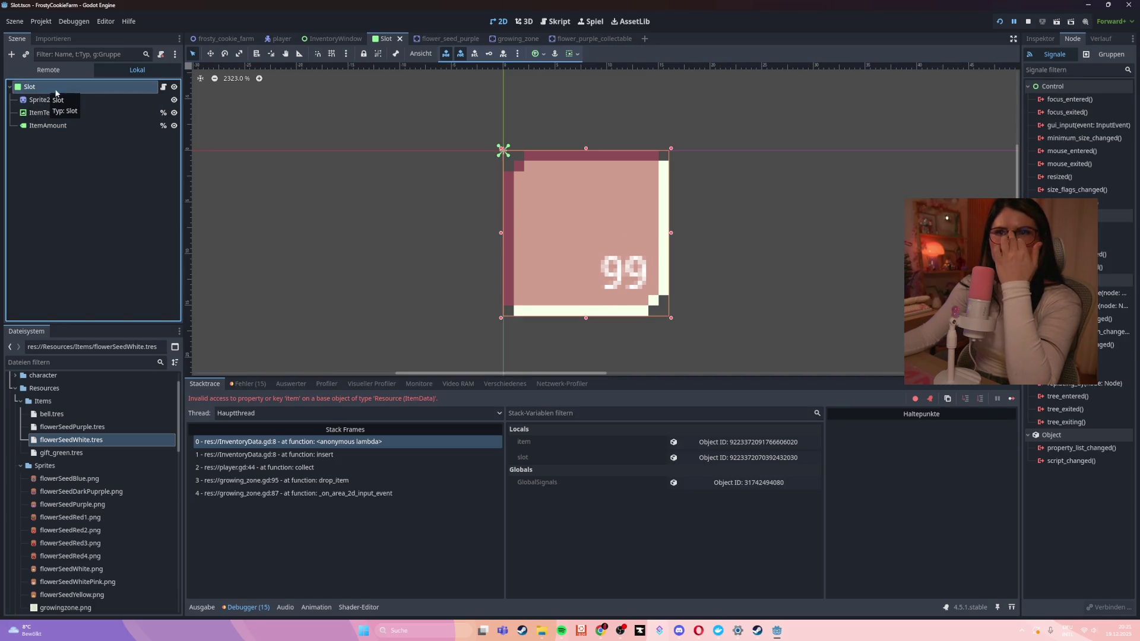
click(163, 87)
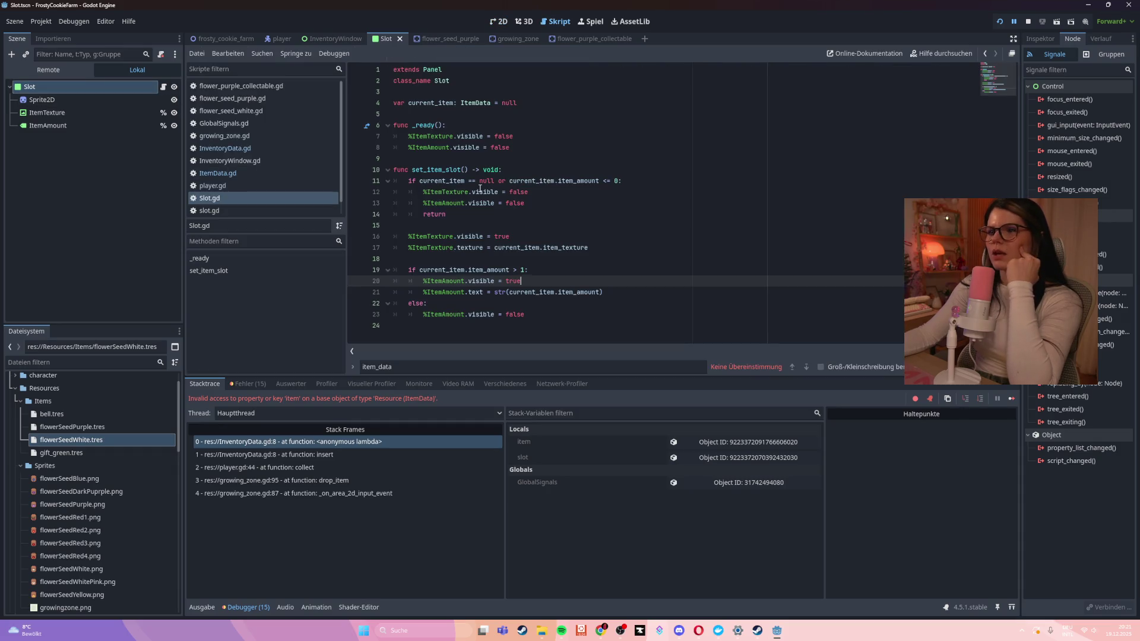
click(86, 112)
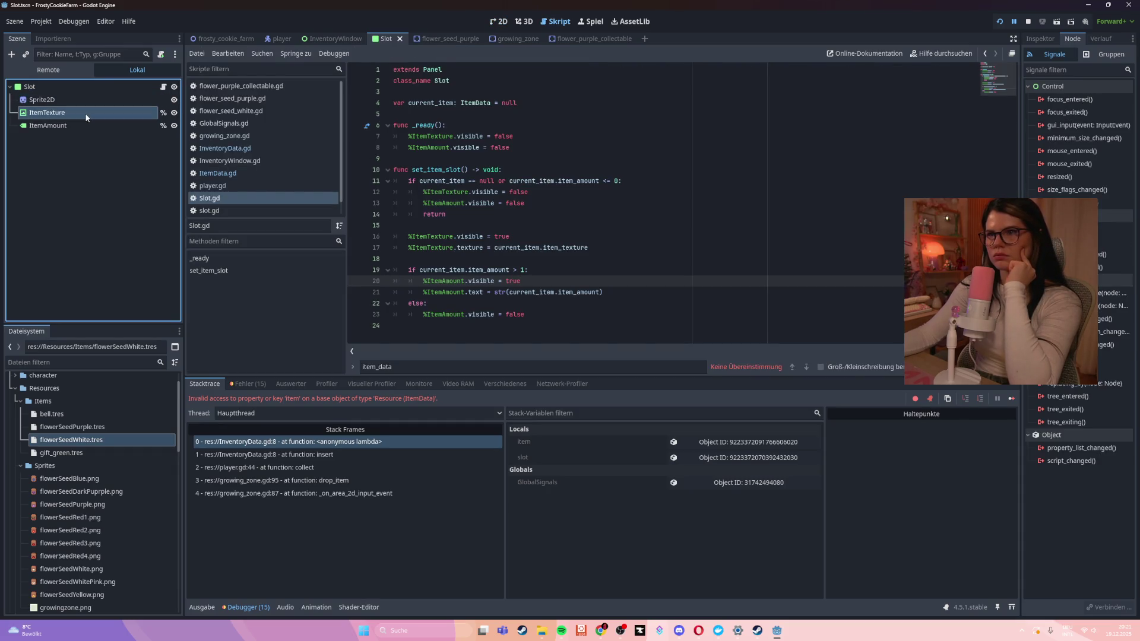
click(211, 172)
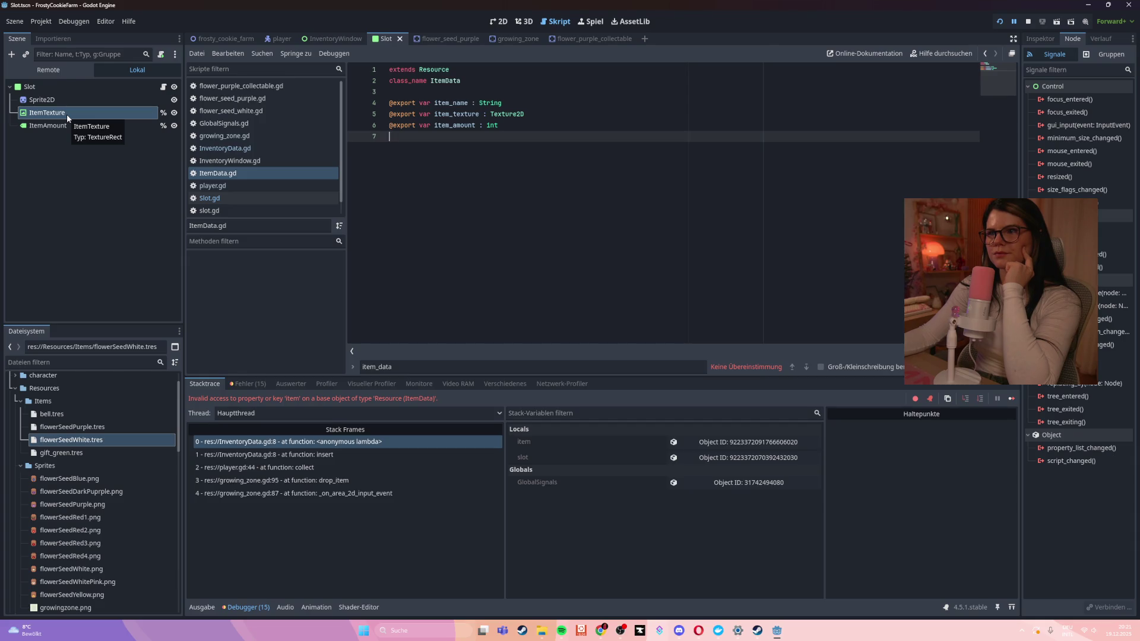
right_click(60, 145)
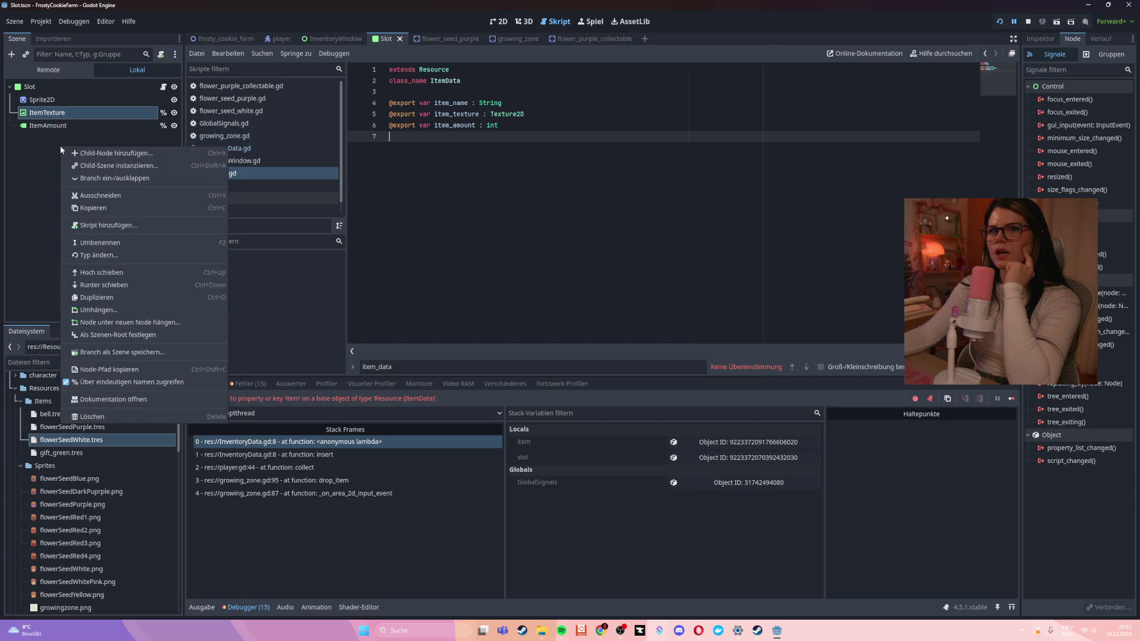
Search the new child node types for 'resour', clear the search, and switch to the tutorial
click(79, 152)
text(resour)
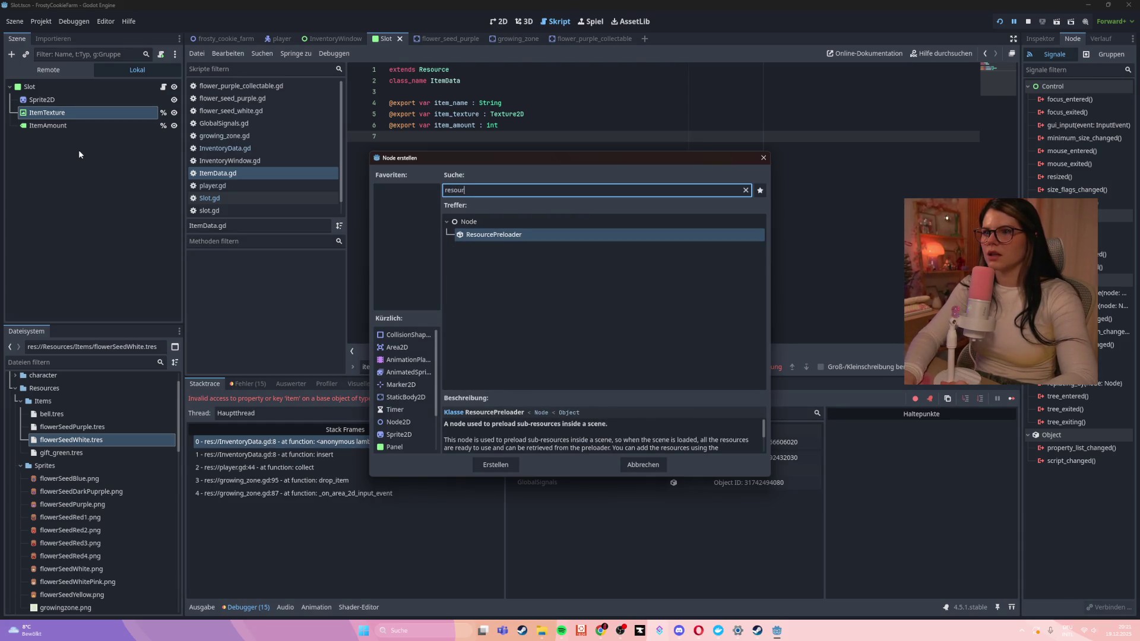
key(ctrl+BackSpace)
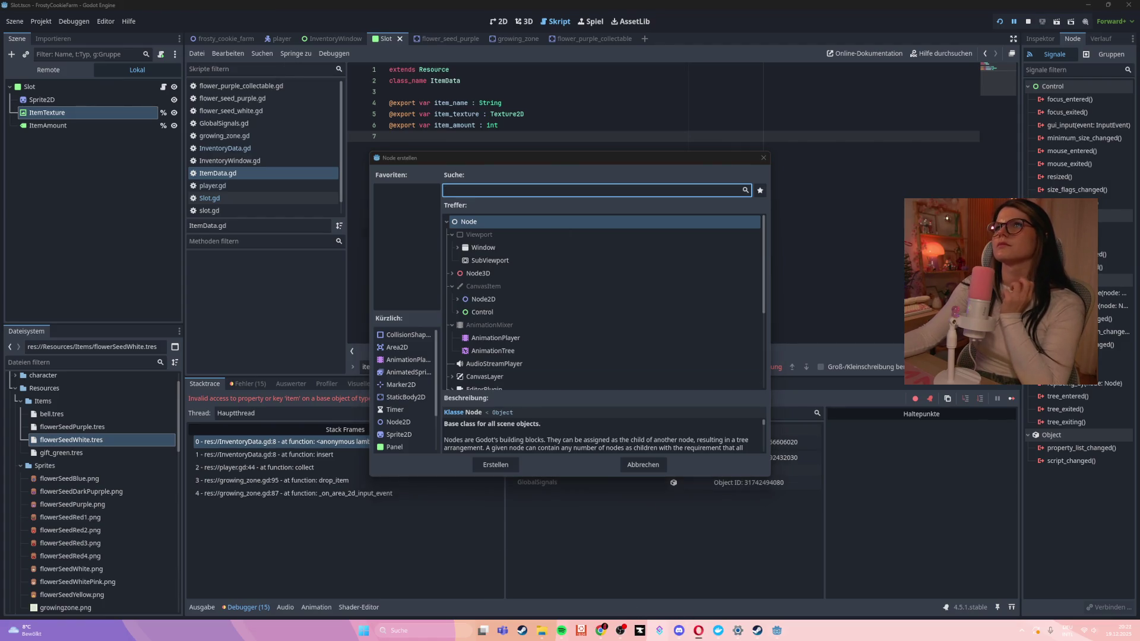
key(alt+Tab)
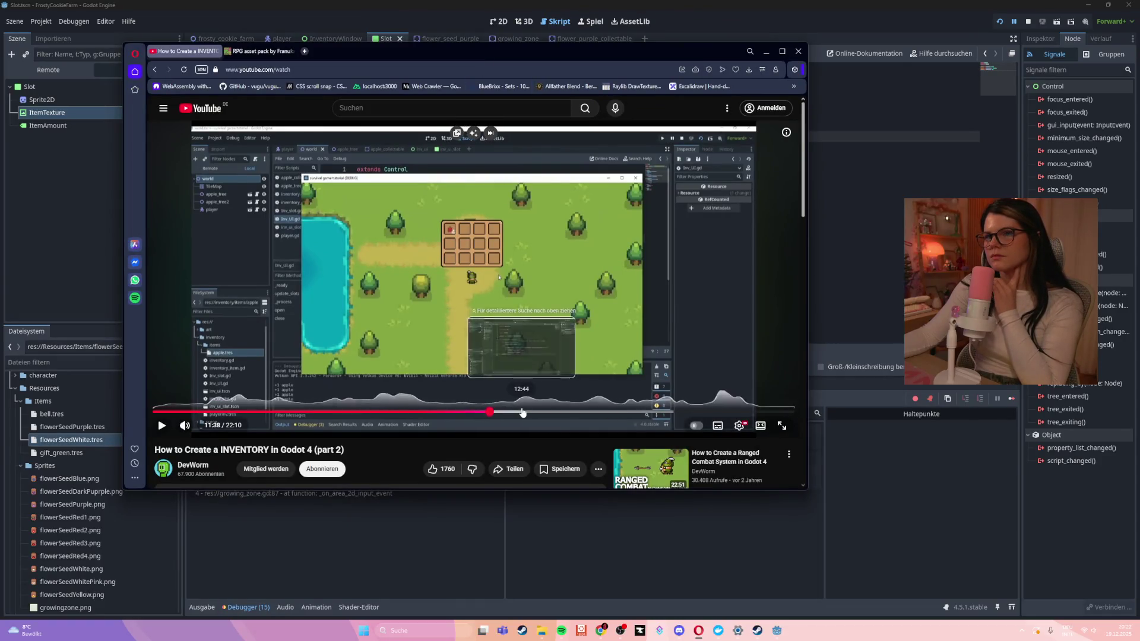
Scrub the inventory tutorial to 9:30, 11:15 and 14:44 to study its insert and slot update code
click(490, 412)
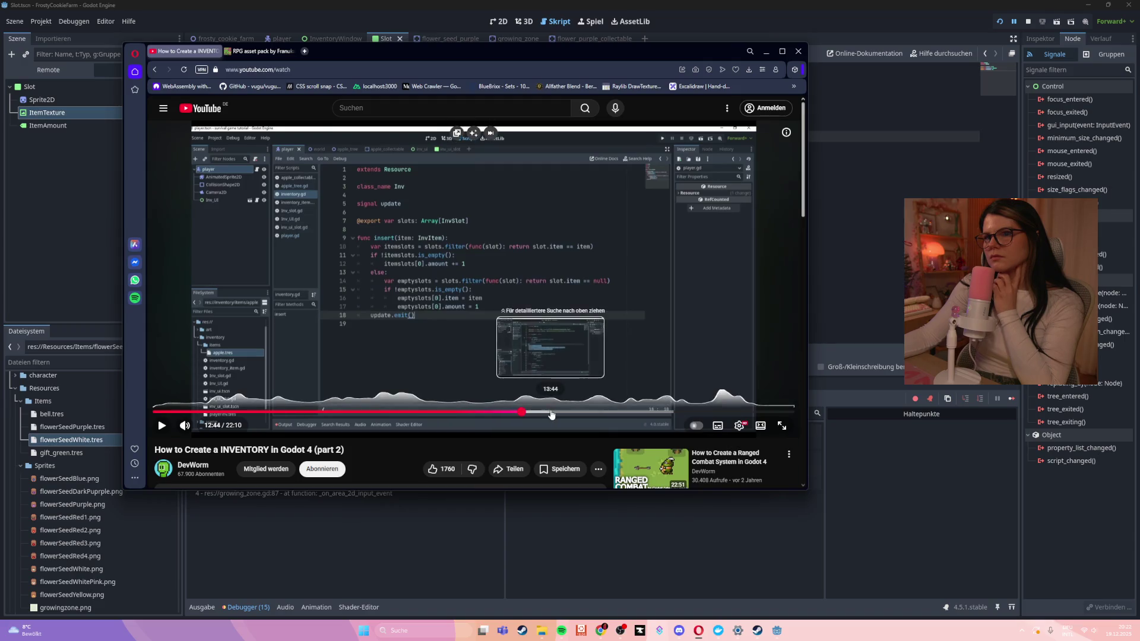
click(550, 412)
drag(391, 410, 428, 412)
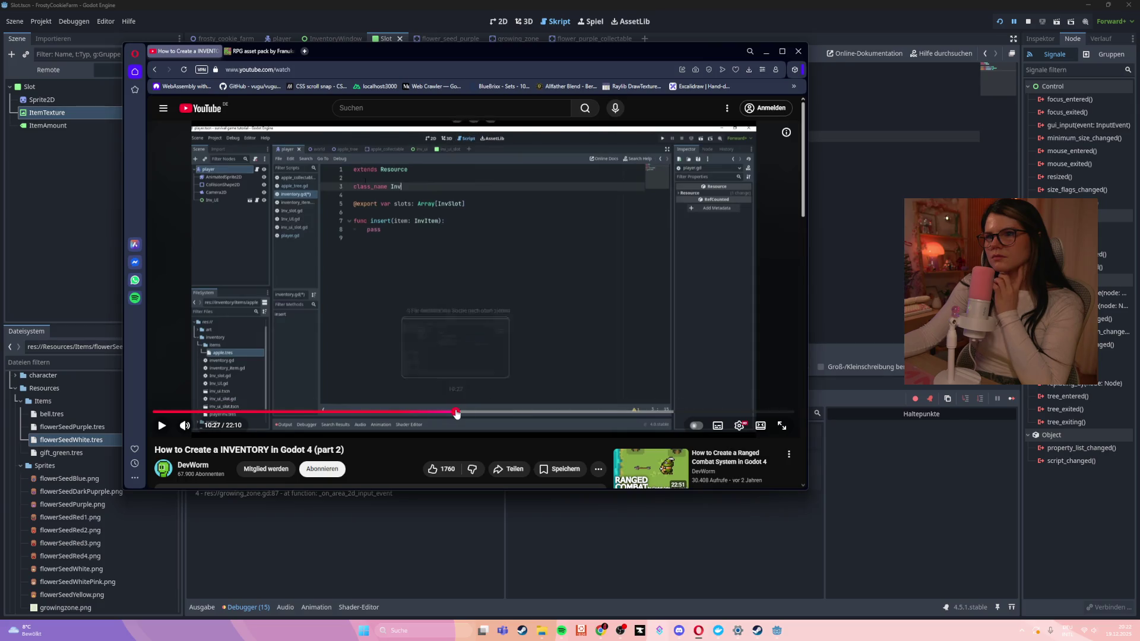
click(456, 412)
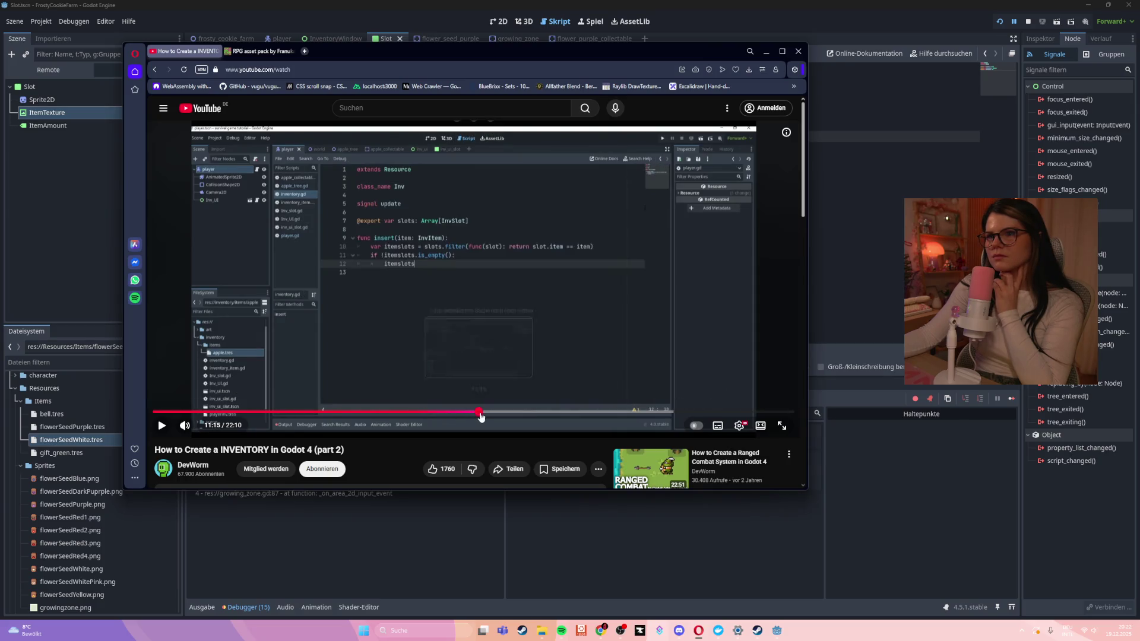
click(479, 412)
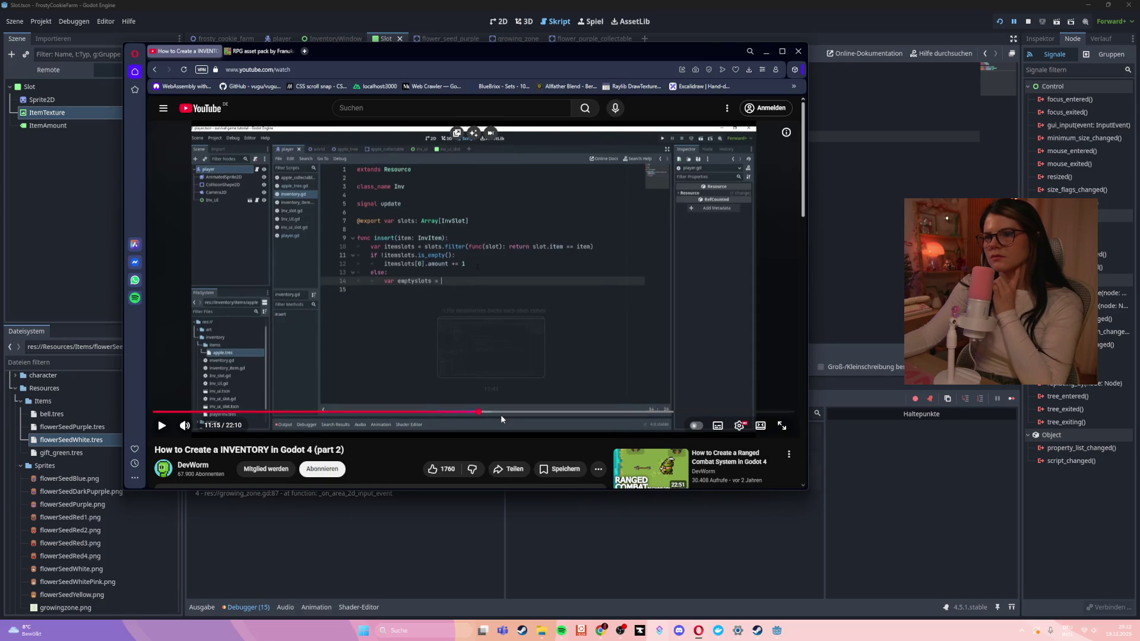
click(578, 415)
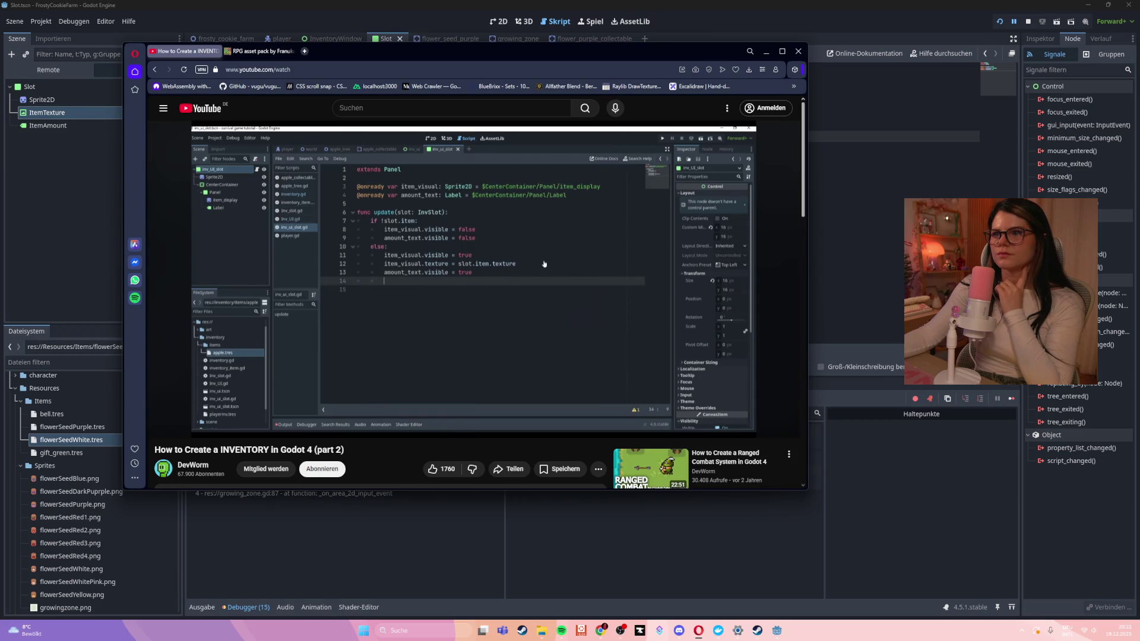
mouse_move(227, 198)
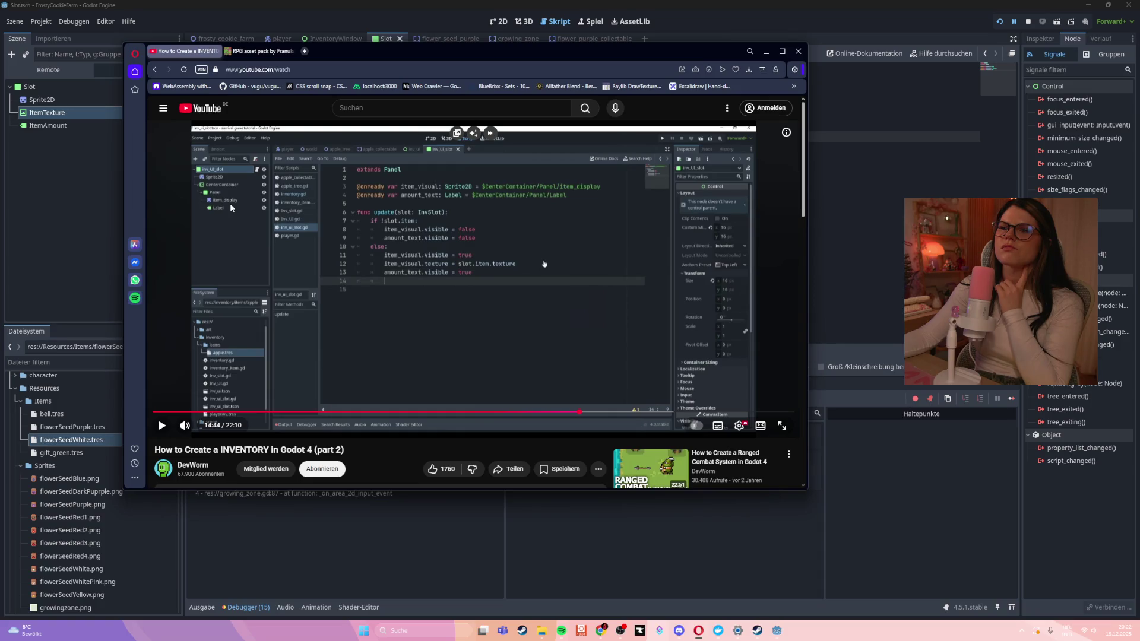
key(alt+Tab)
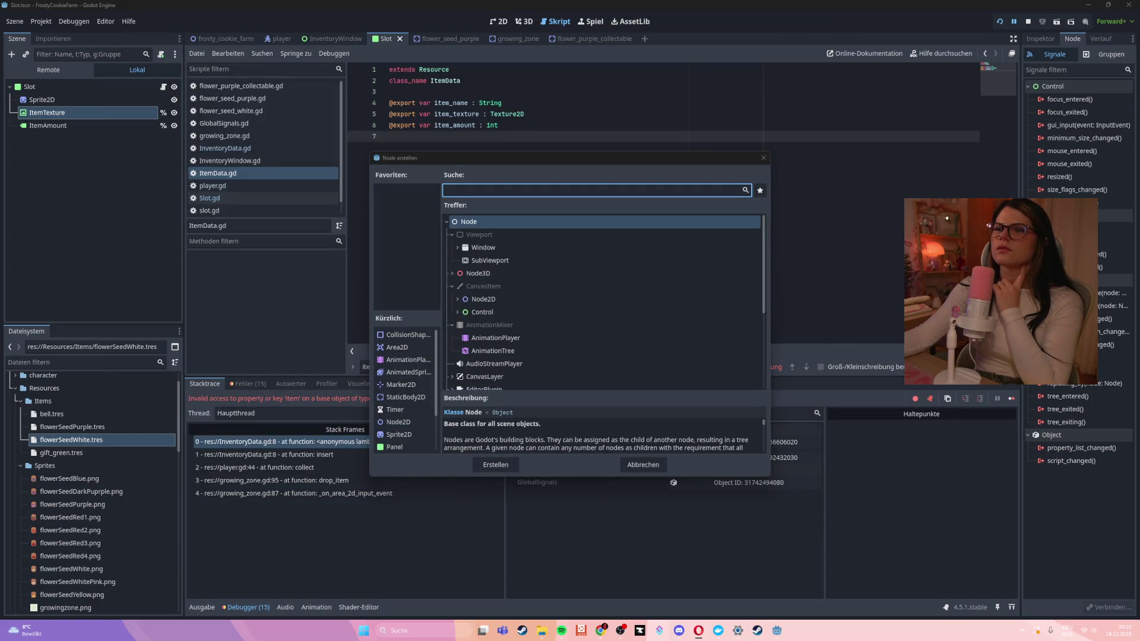
Cancel the Create Node dialog and open the Slot node's script at set_item_slot
click(643, 465)
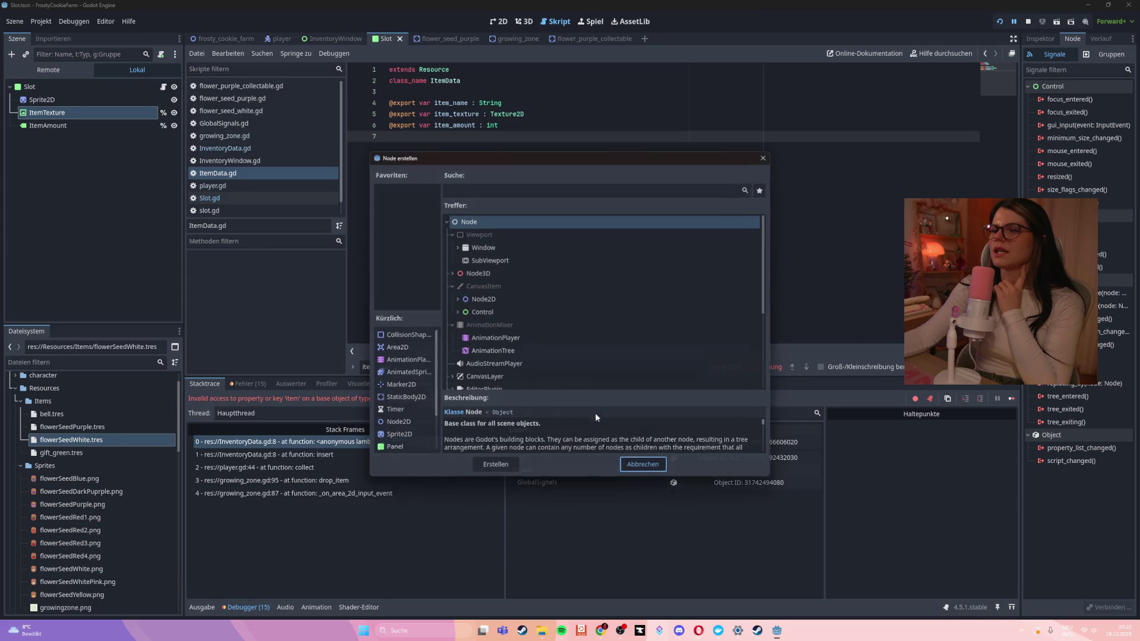
click(95, 88)
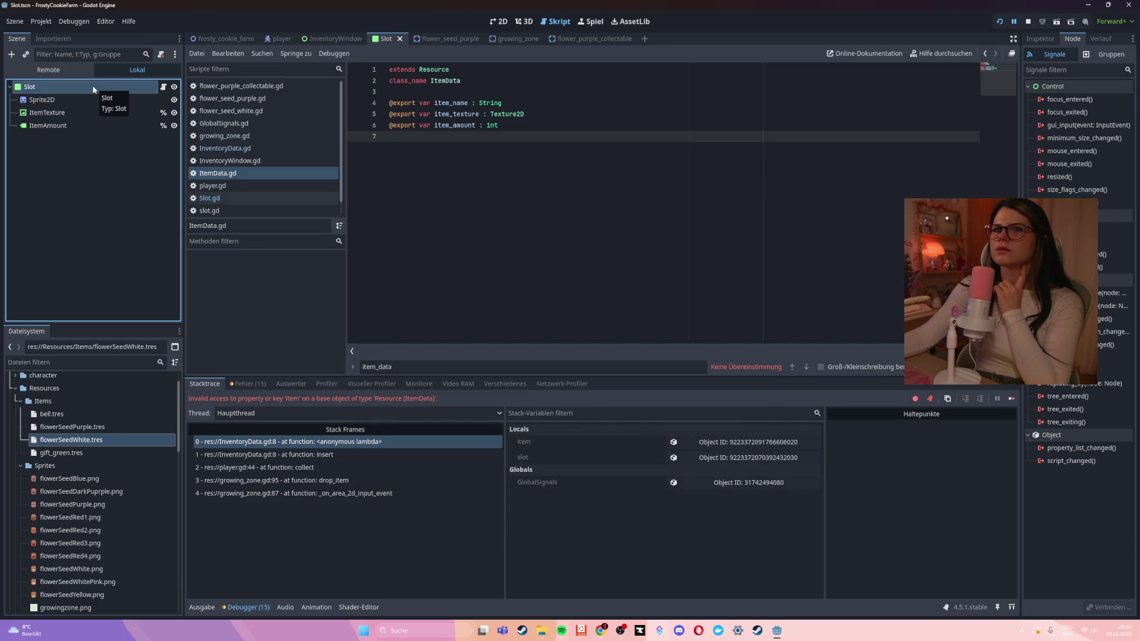
click(121, 88)
click(163, 88)
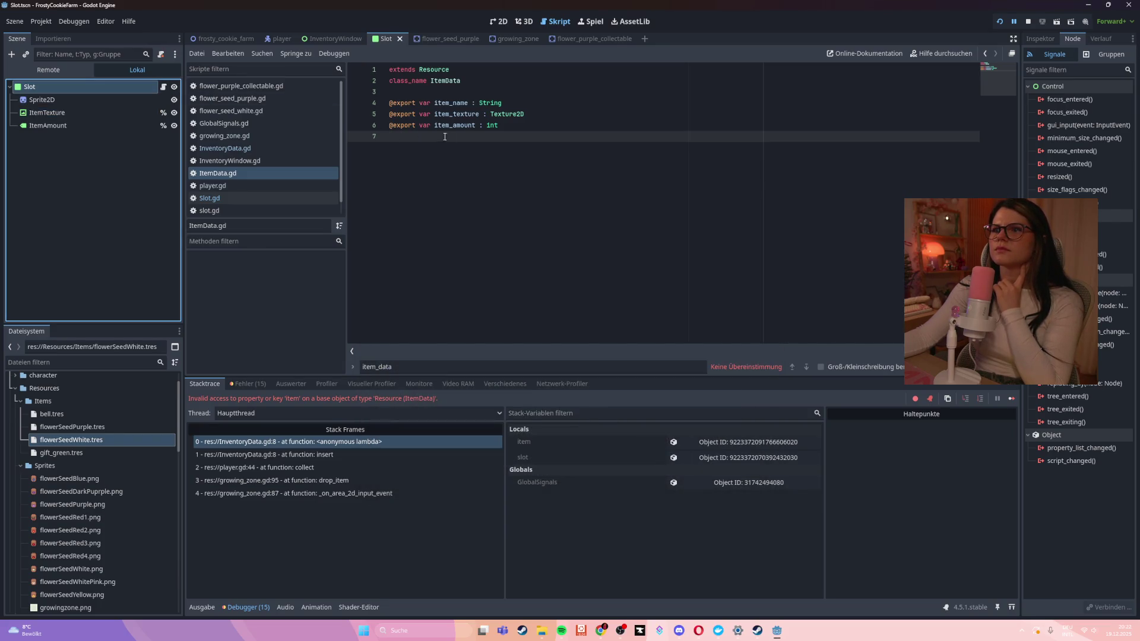
click(164, 87)
click(574, 174)
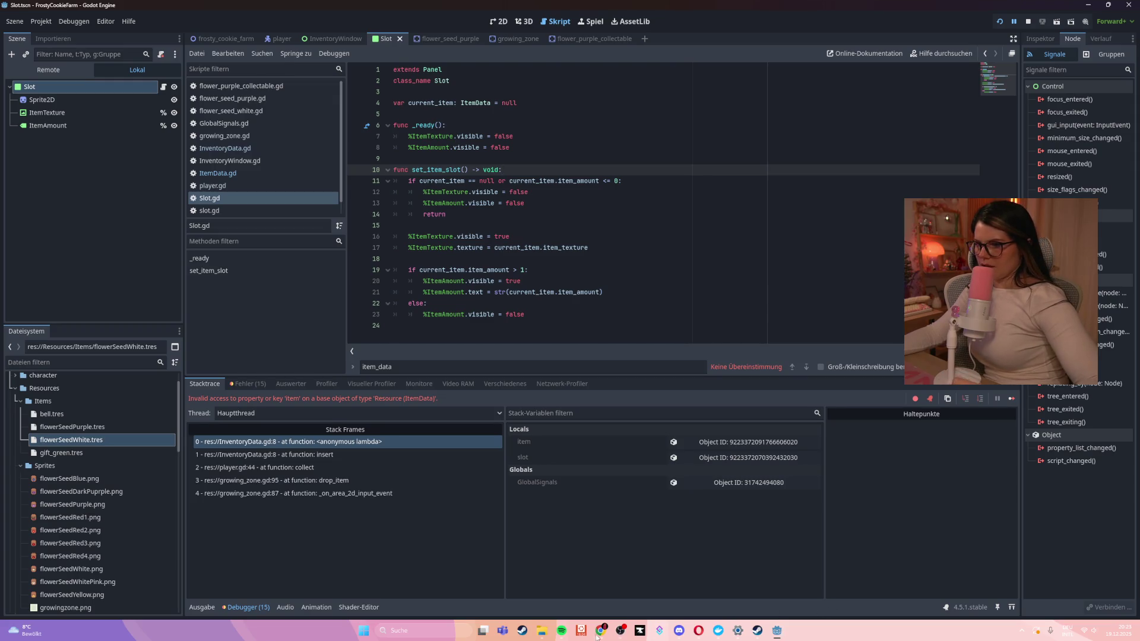
mouse_move(600, 631)
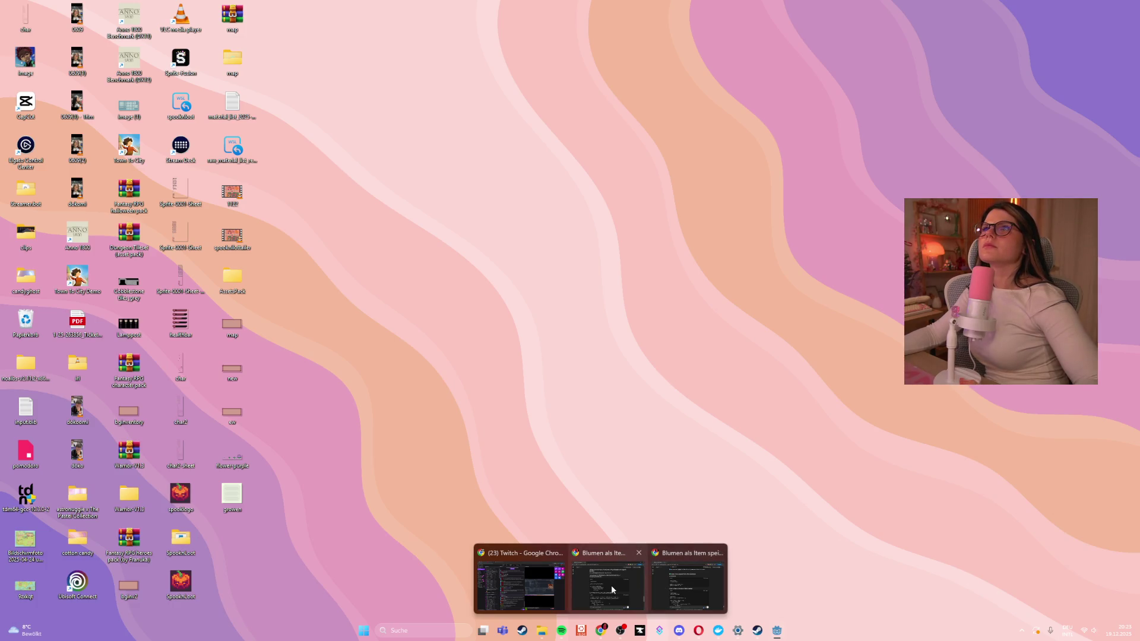
Close the duplicate ChatGPT Chrome window, return to Godot, and select the ItemTexture node
click(639, 553)
key(Escape)
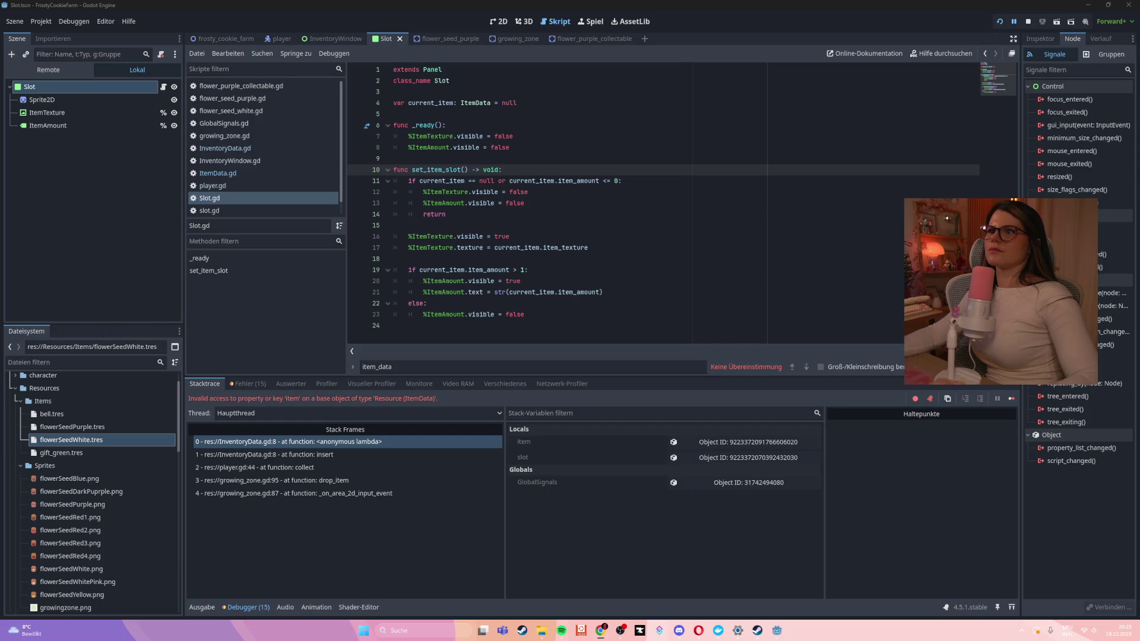
click(26, 119)
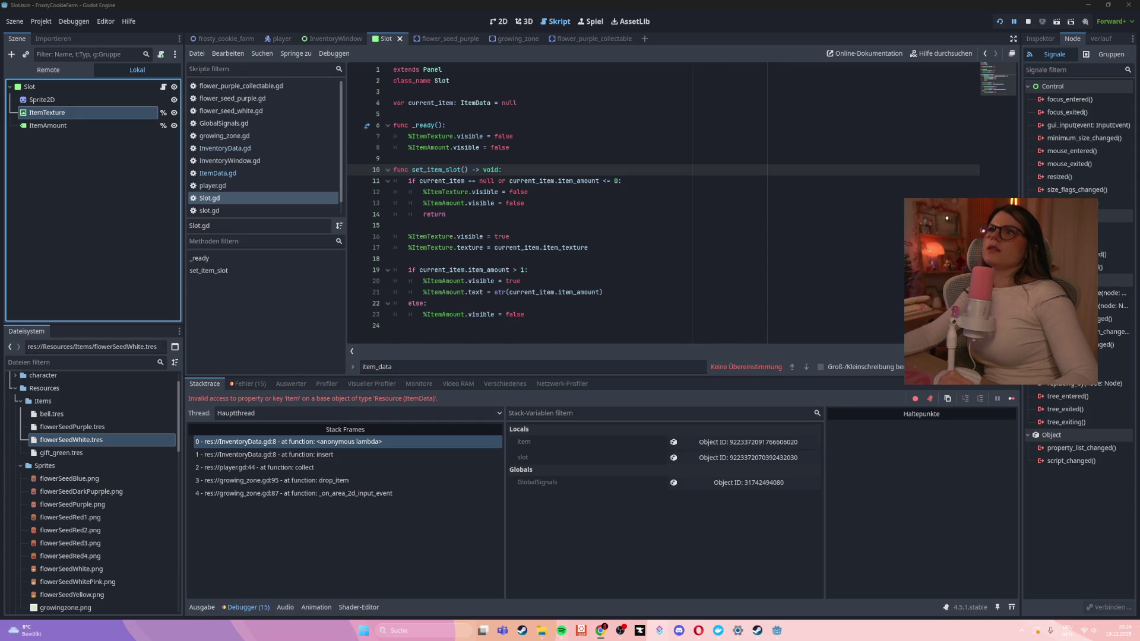
Bring the ChatGPT answer about SlotData being pure data to the front
key(alt+Tab)
drag(437, 70, 422, 61)
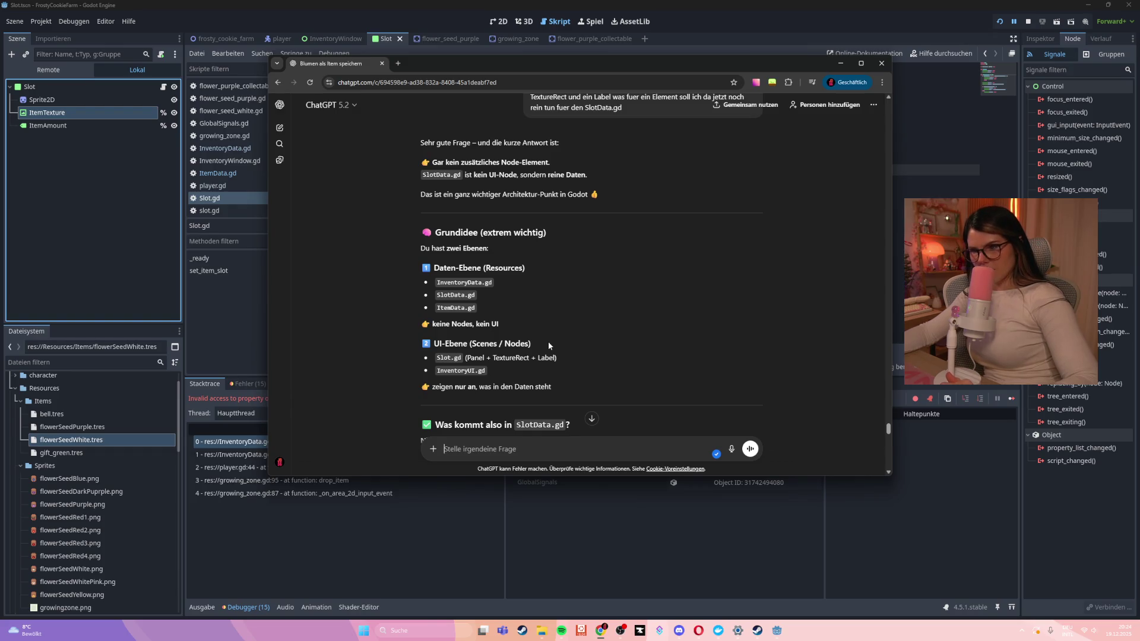
scroll(548, 340, down, 2)
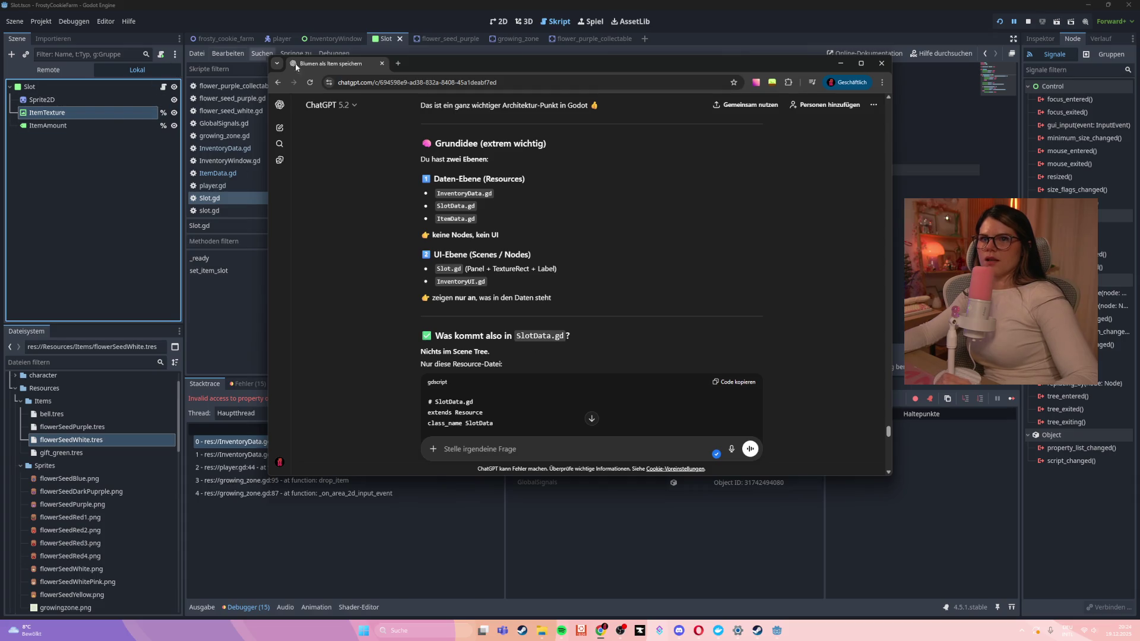
key(alt+Tab)
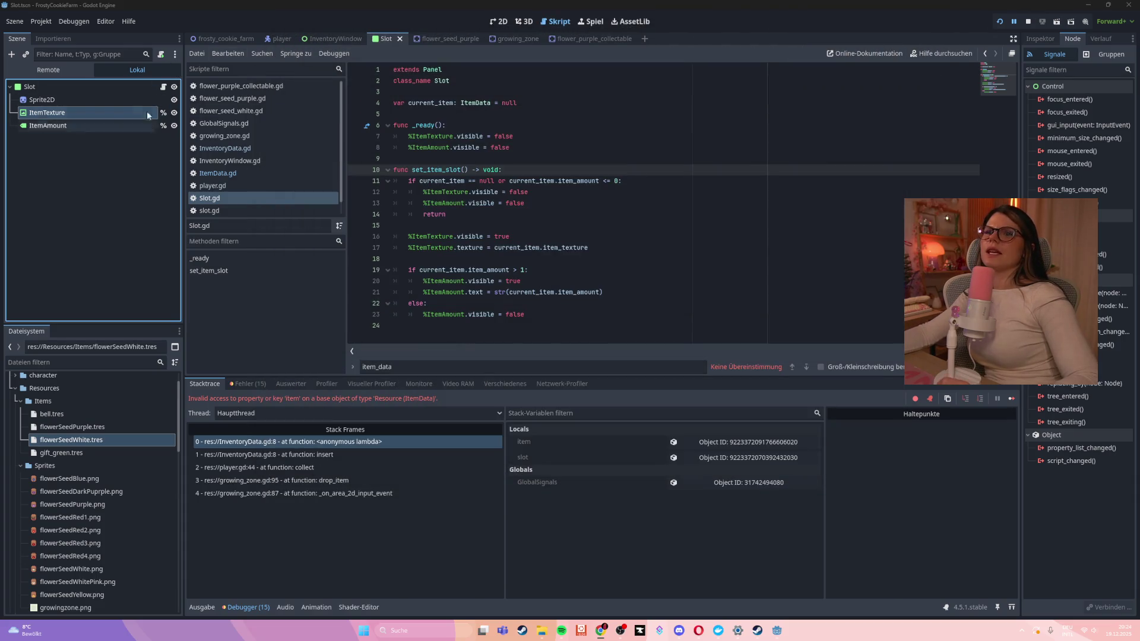
Attach a new script res://Resources/SlotData.gd to the ItemTexture node
click(161, 54)
text(SlotDa)
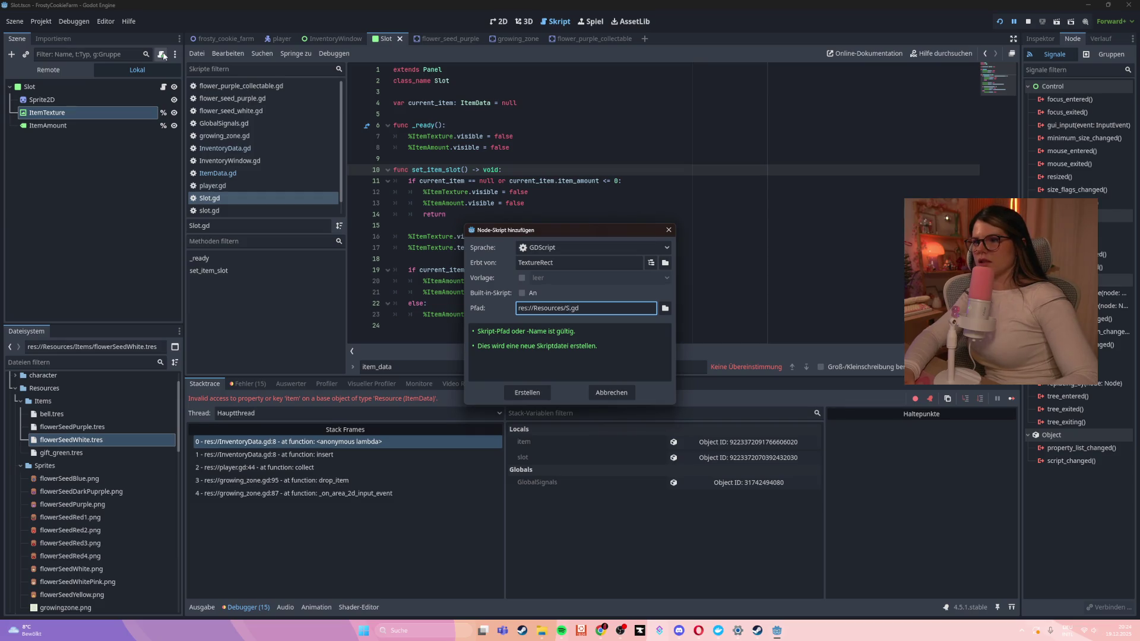
text(ta)
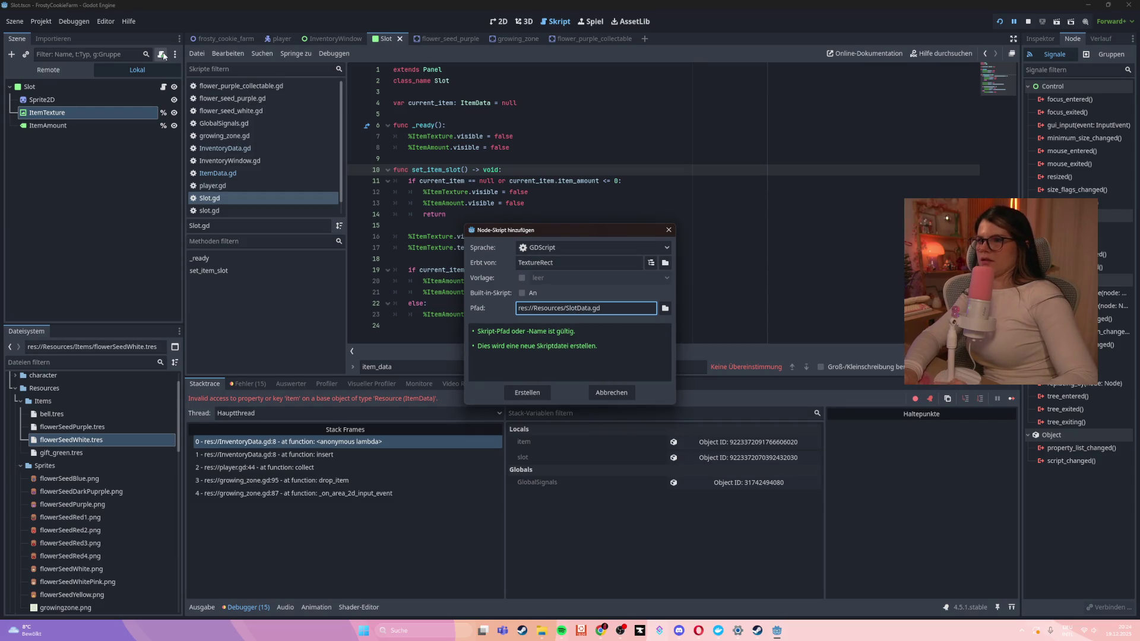
click(532, 394)
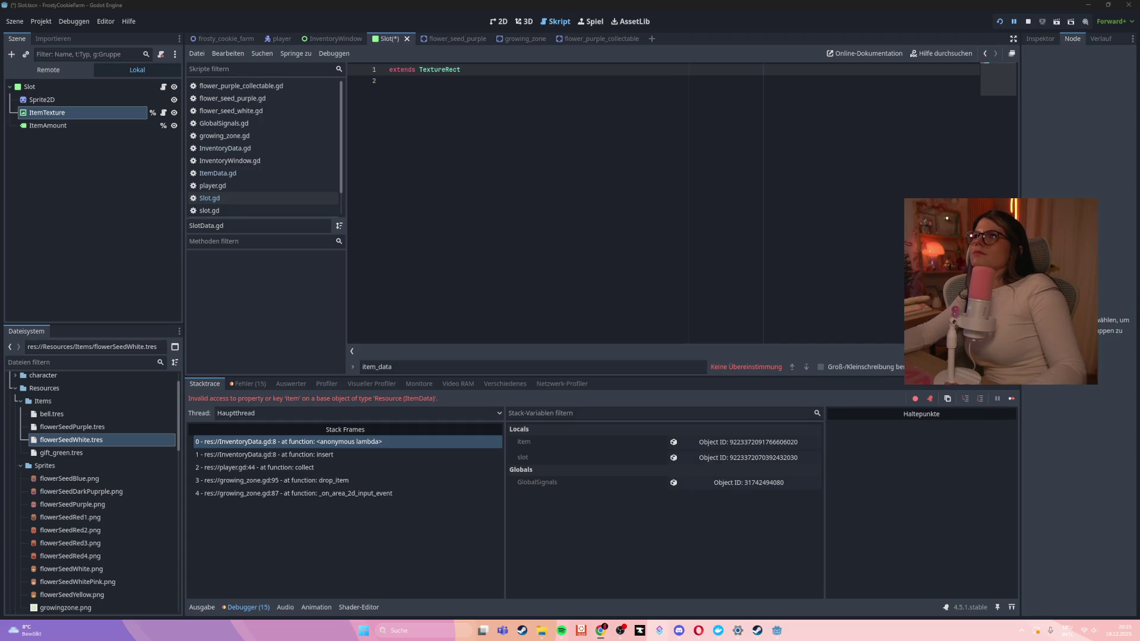
click(555, 239)
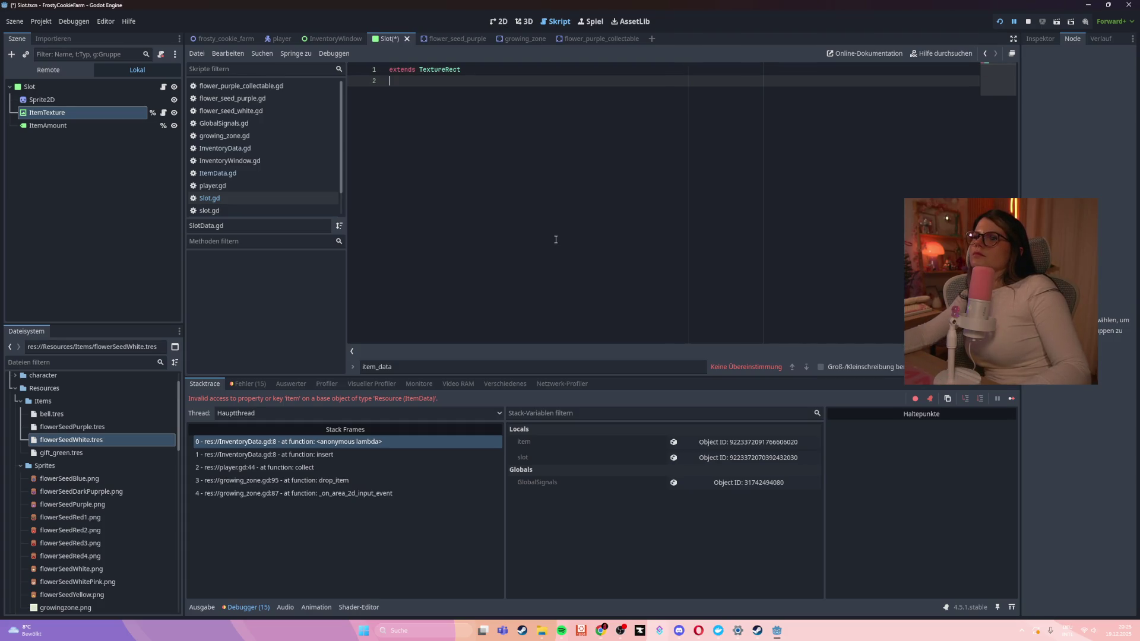
Replace SlotData.gd's content with the SlotData Resource code exporting item and amount
key(ctrl+a)
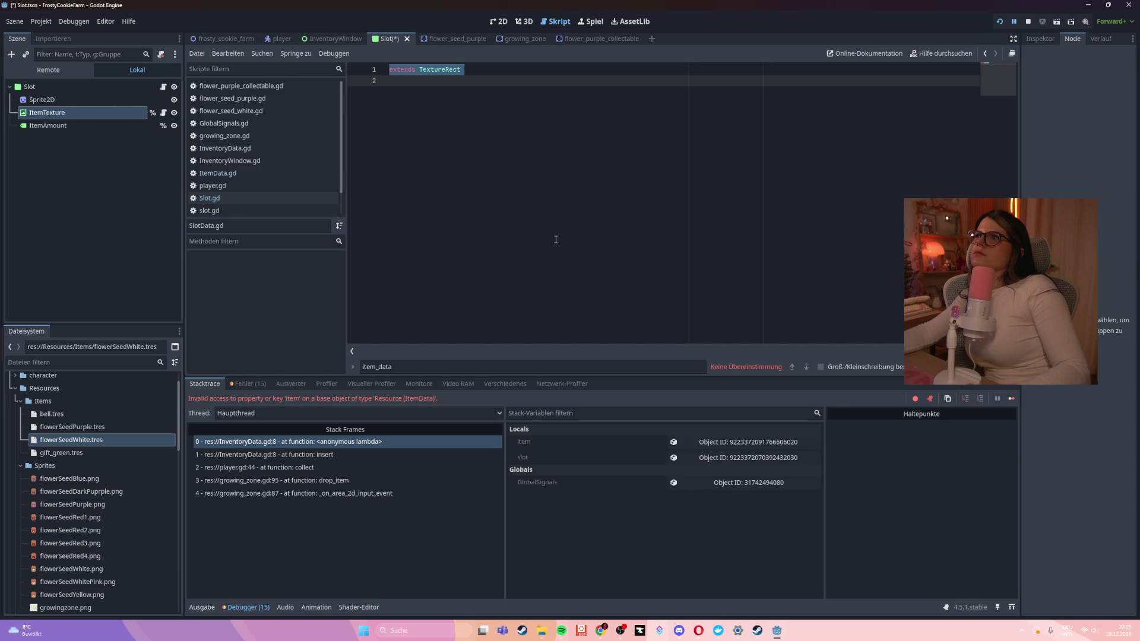
text(extends Panel class_name Slot  var slot_data: SlotData = null  func set_slot(data: SlotData) -> void: 	slot_data = data 	update_ui()  func update_ui() -> void: 	if slot_data == null or slot_data.item == null or slot_data.amount <= 0: 		%ItemTexture.visible = false 		%ItemAmount.visible = false 		return  	%ItemTexture.visible = true 	%ItemTexture.texture = slot_data.item.item_texture  	if slot_data.amount > 1: 		%ItemAmount.visible = true 		%ItemAmount.text = str(slot_data.amount) 	else: 		%ItemAmount.visible = false)
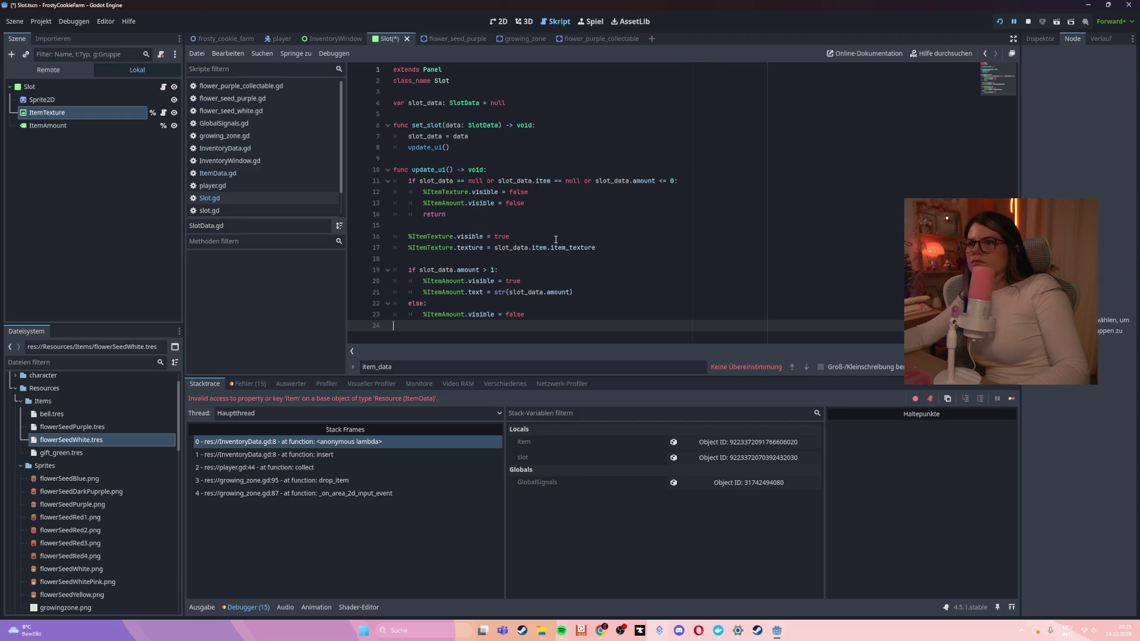
key(ctrl+s)
key(ctrl+z)
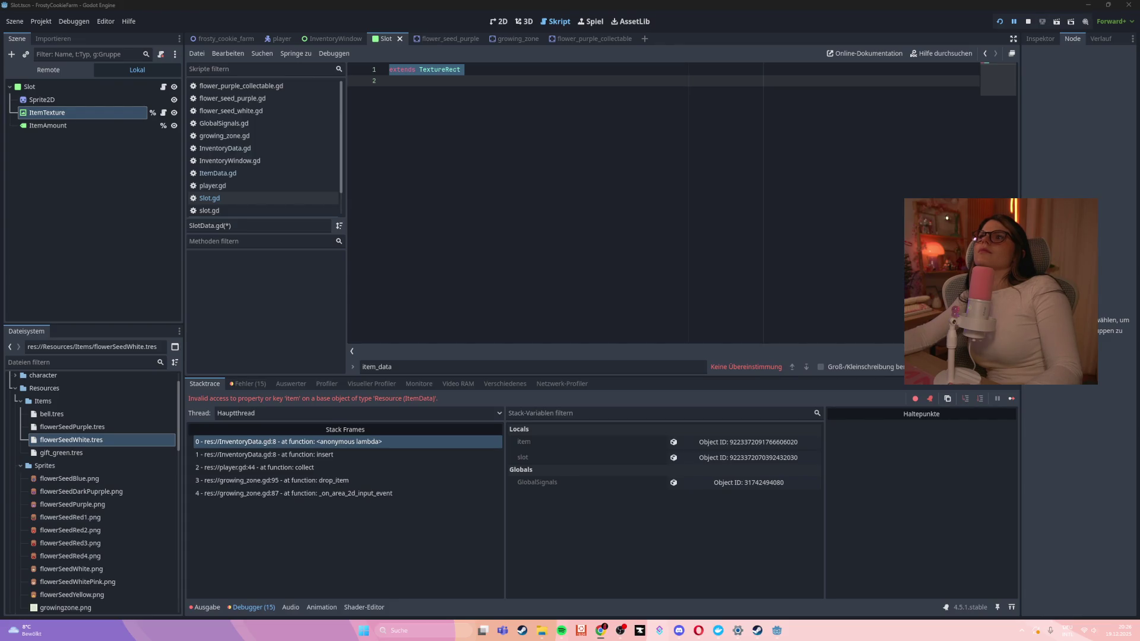
click(531, 161)
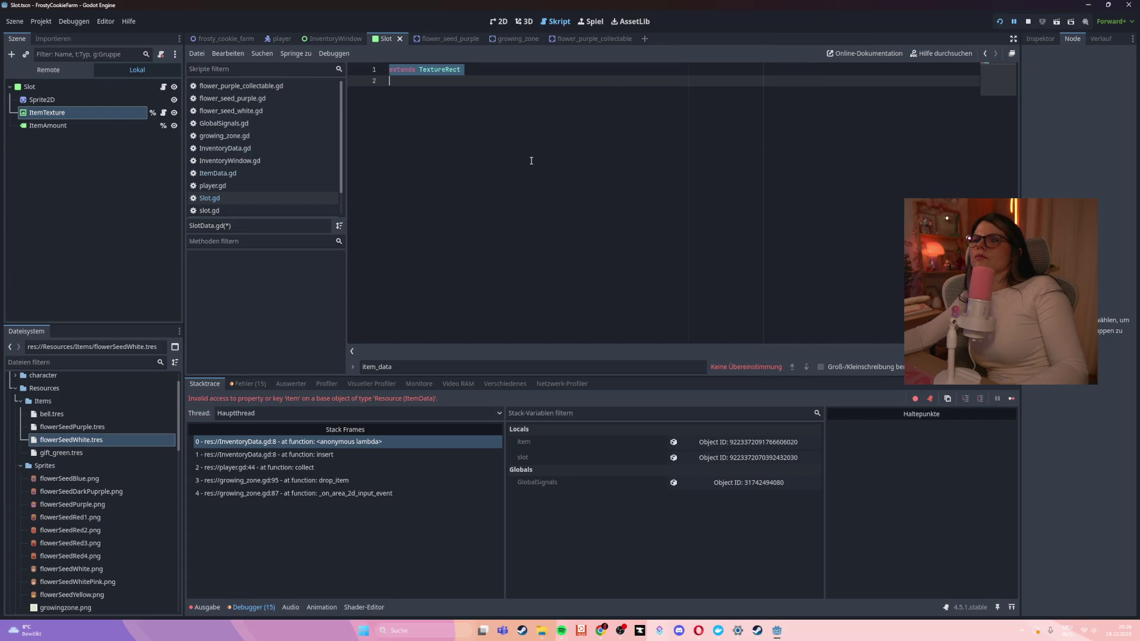
key(ctrl+z)
Delete the file-name header comment and the empty first line from SlotData.gd
drag(438, 70, 365, 69)
key(BackSpace)
key(Down)
key(BackSpace)
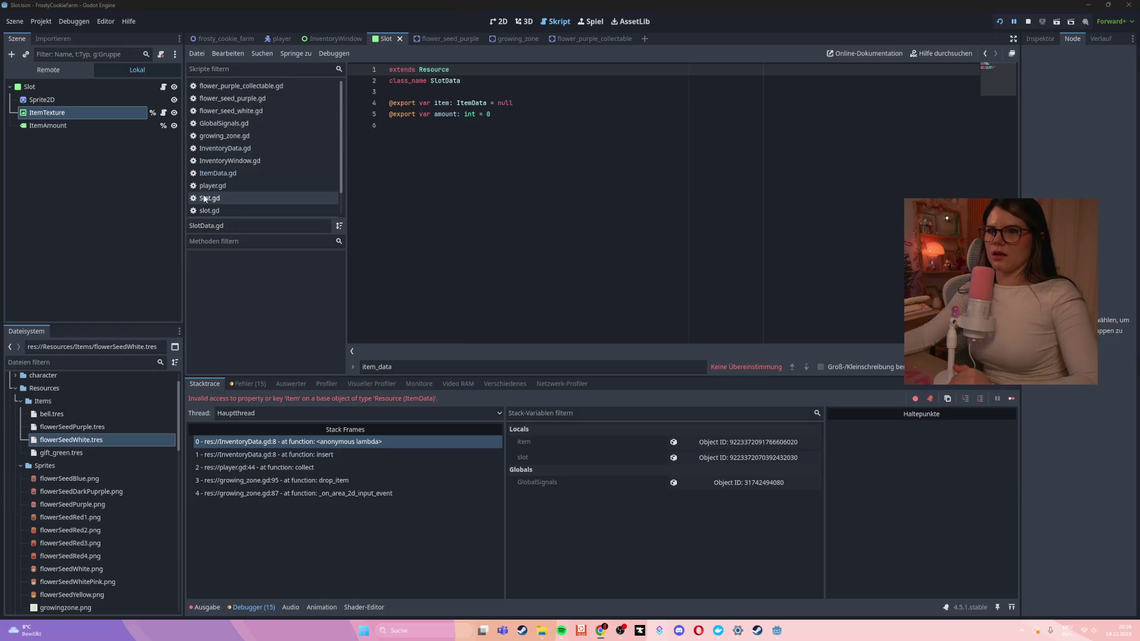
Replace Slot.gd's code with the SlotData-based set_slot, clear_slot and update_ui version
click(233, 197)
click(520, 160)
key(ctrl+a)
key(ctrl+v)
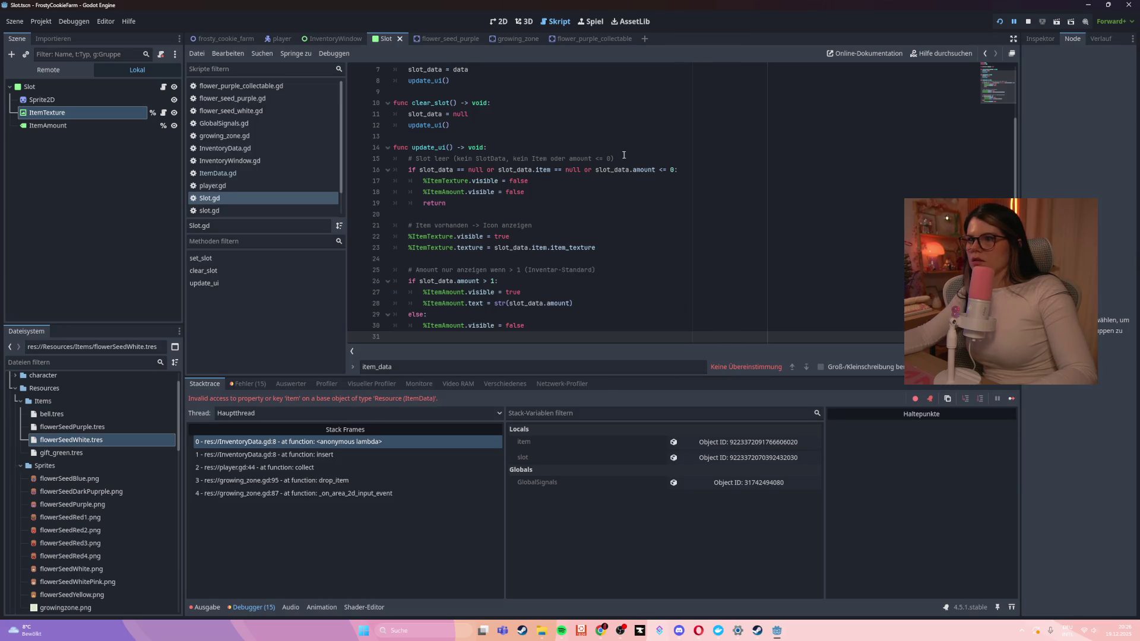
Delete the empty-slot, icon and amount comment lines, then open InventoryData.gd
drag(614, 158, 413, 160)
key(BackSpace)
key(BackSpace)
drag(533, 214, 408, 214)
key(BackSpace)
key(BackSpace)
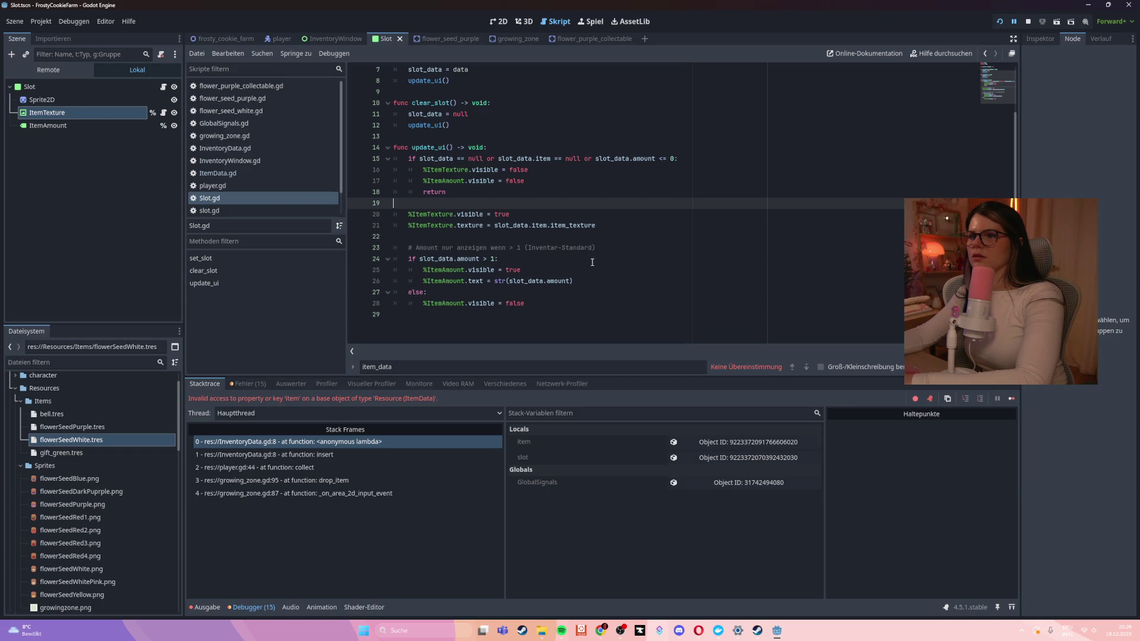
triple_click(604, 251)
key(BackSpace)
key(BackSpace)
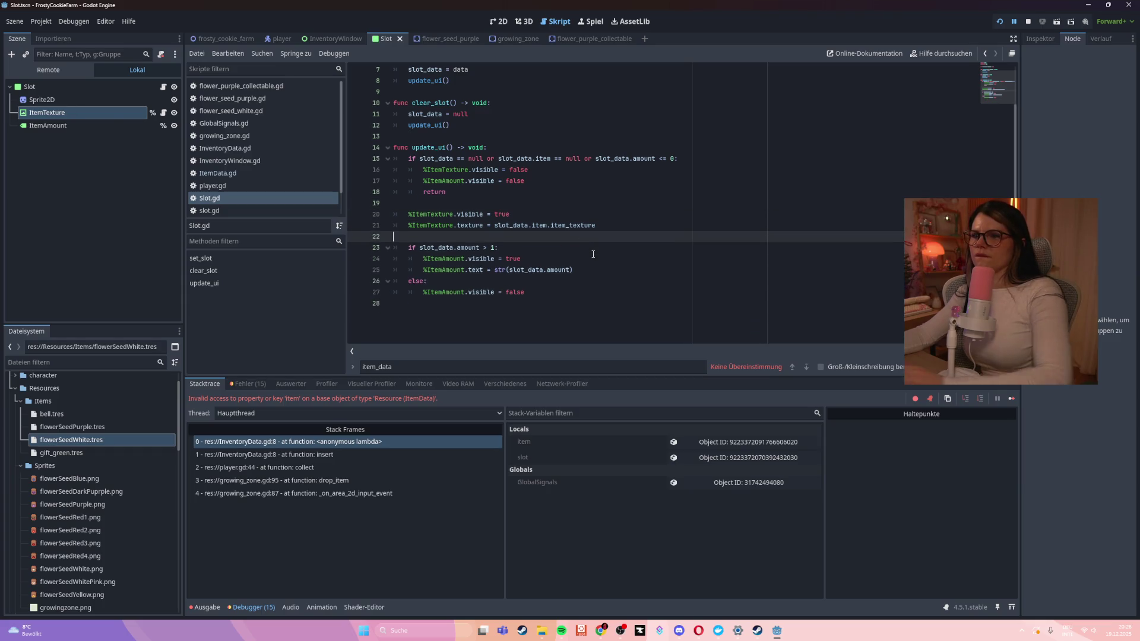
scroll(593, 254, up, 2)
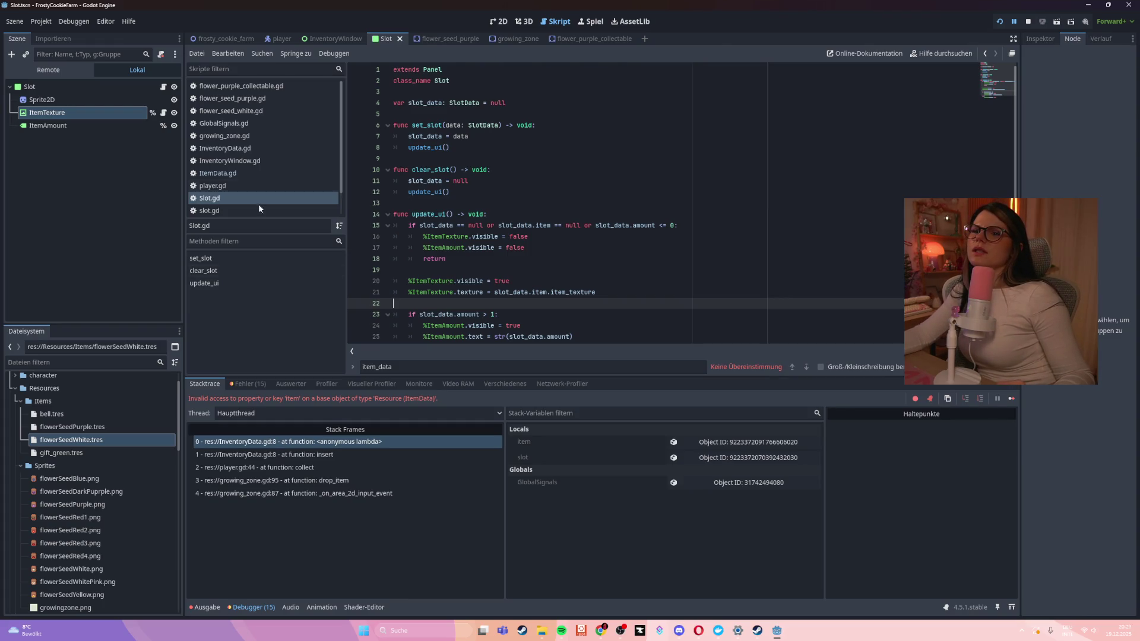
click(256, 177)
click(251, 148)
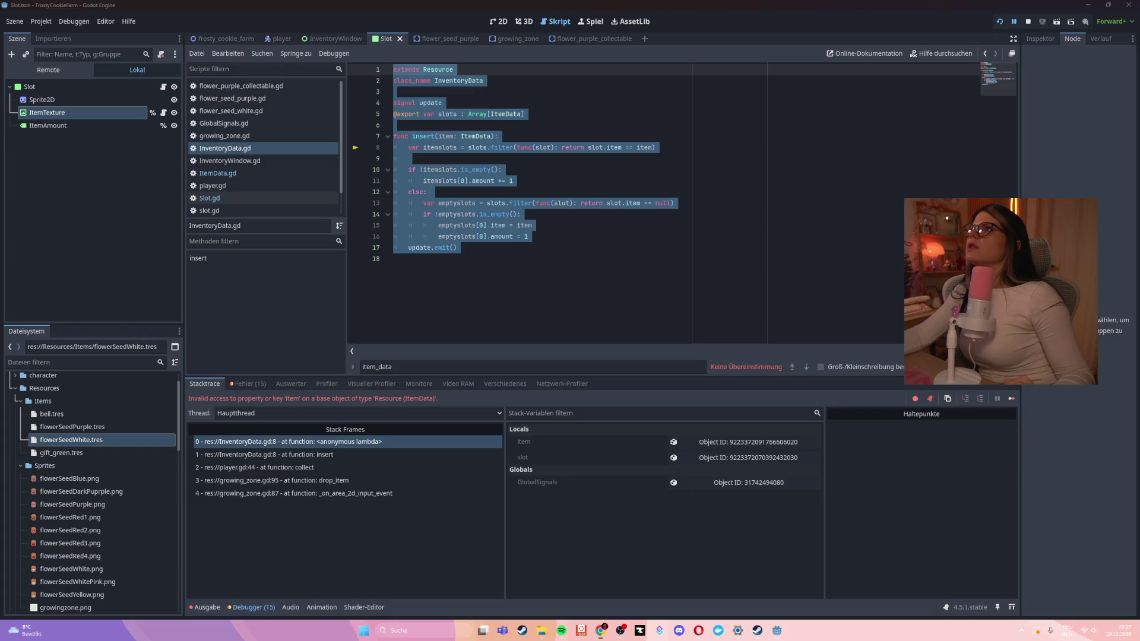
Replace the old insert code in InventoryData.gd with the new slot-based insert() code
click(446, 225)
mouse_move(468, 250)
mouse_down()
mouse_move(415, 116)
mouse_move(367, 67)
mouse_up()
key(ctrl+v)
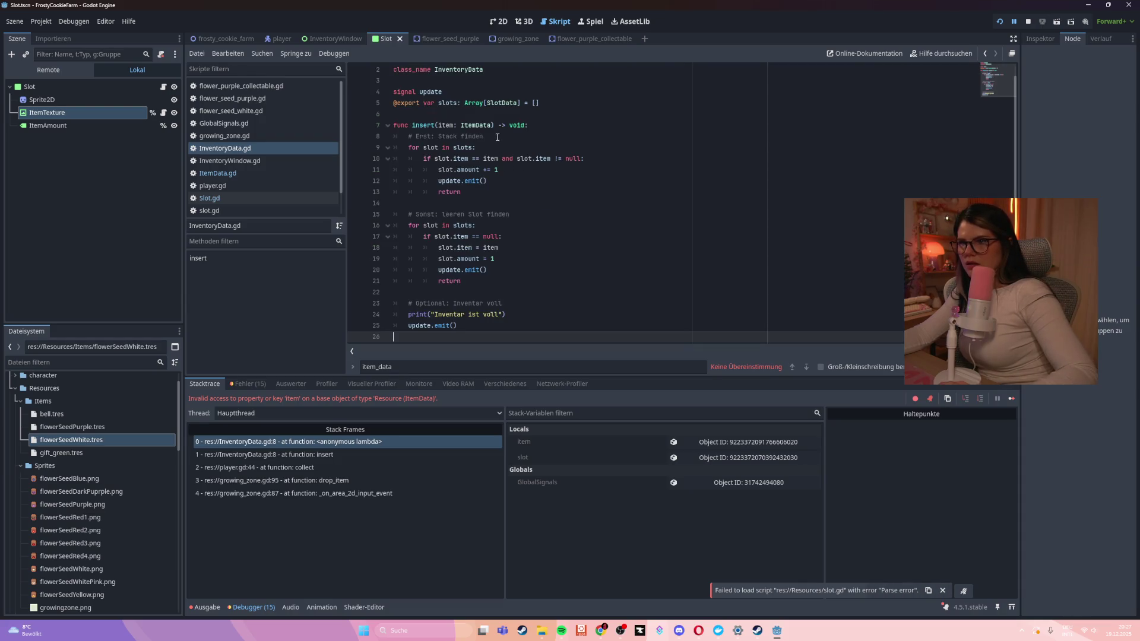
Delete the stack-finding, empty-slot and inventory-full comments, save the script, and run the game
triple_click(498, 137)
key(BackSpace)
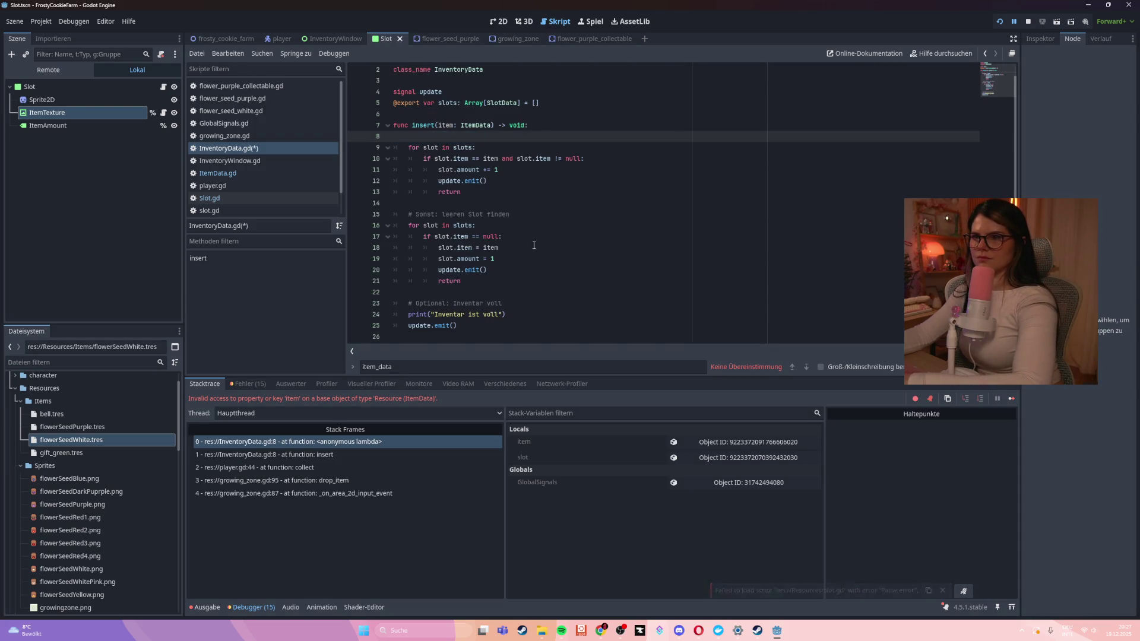
key(BackSpace)
triple_click(463, 202)
key(BackSpace)
key(BackSpace)
drag(514, 283, 382, 284)
key(BackSpace)
key(BackSpace)
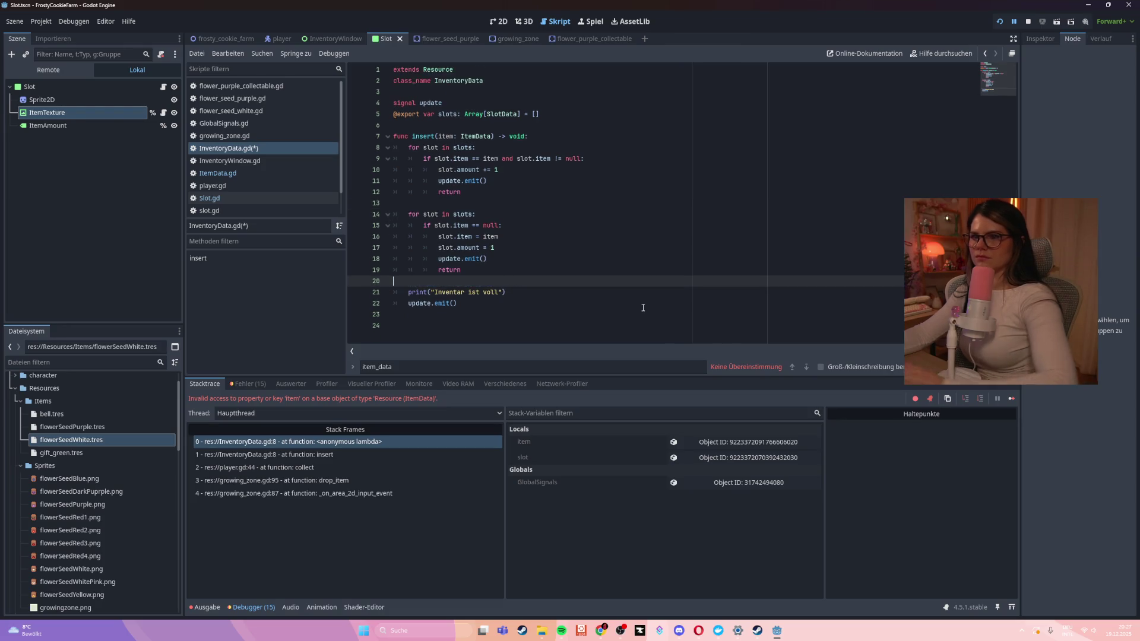
key(ctrl+s)
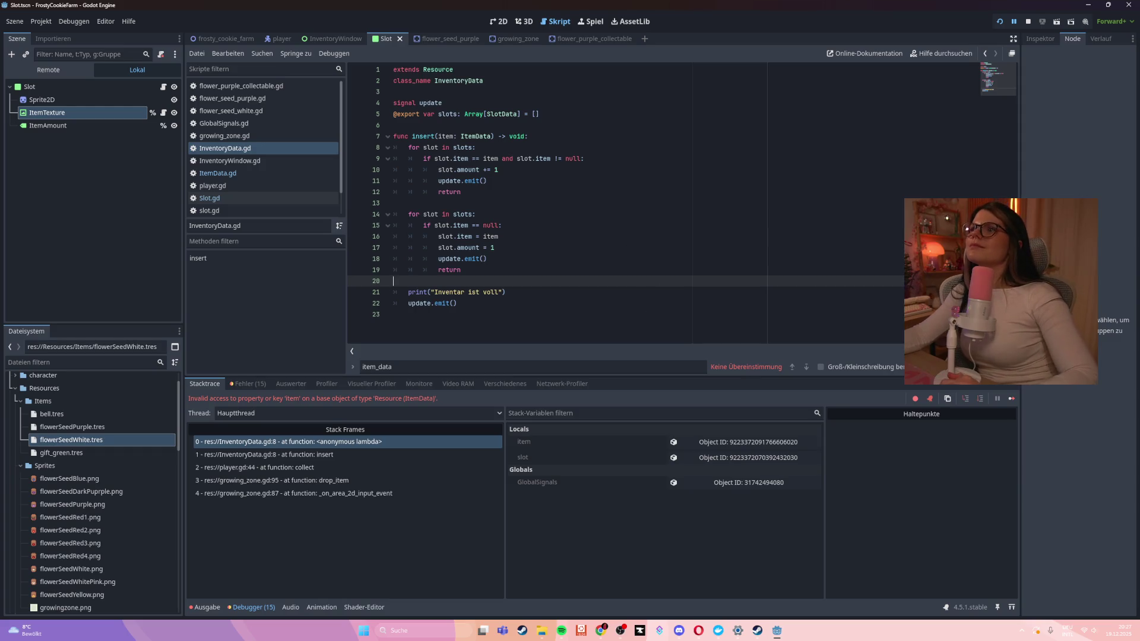
key(F5)
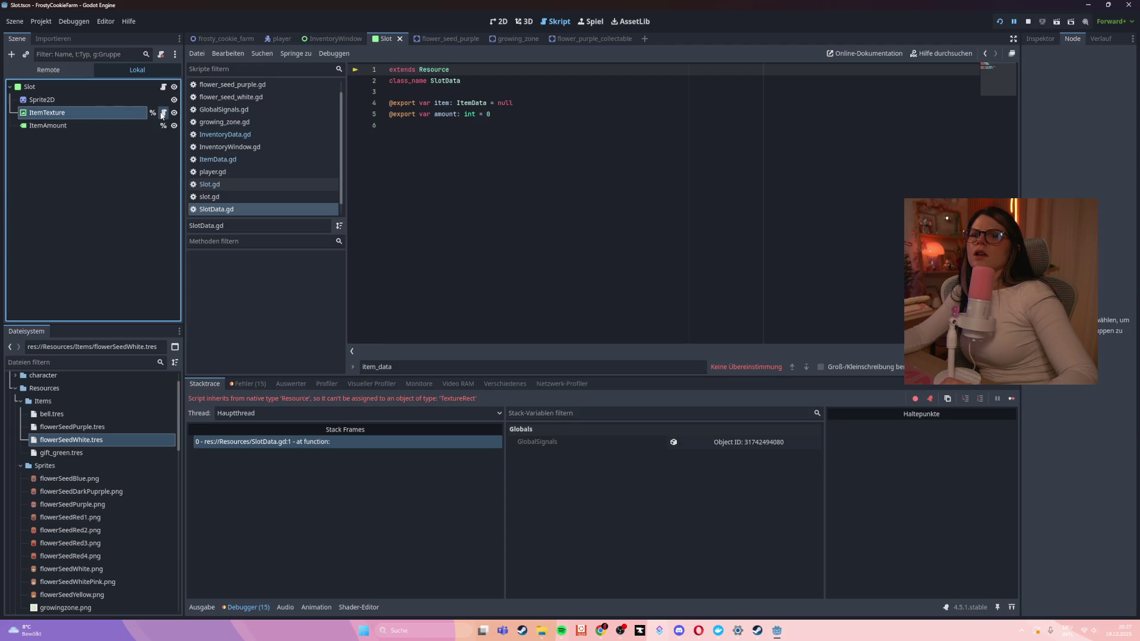
Detach the SlotData script from the Slot scene's ItemTexture node and launch the game again
click(119, 113)
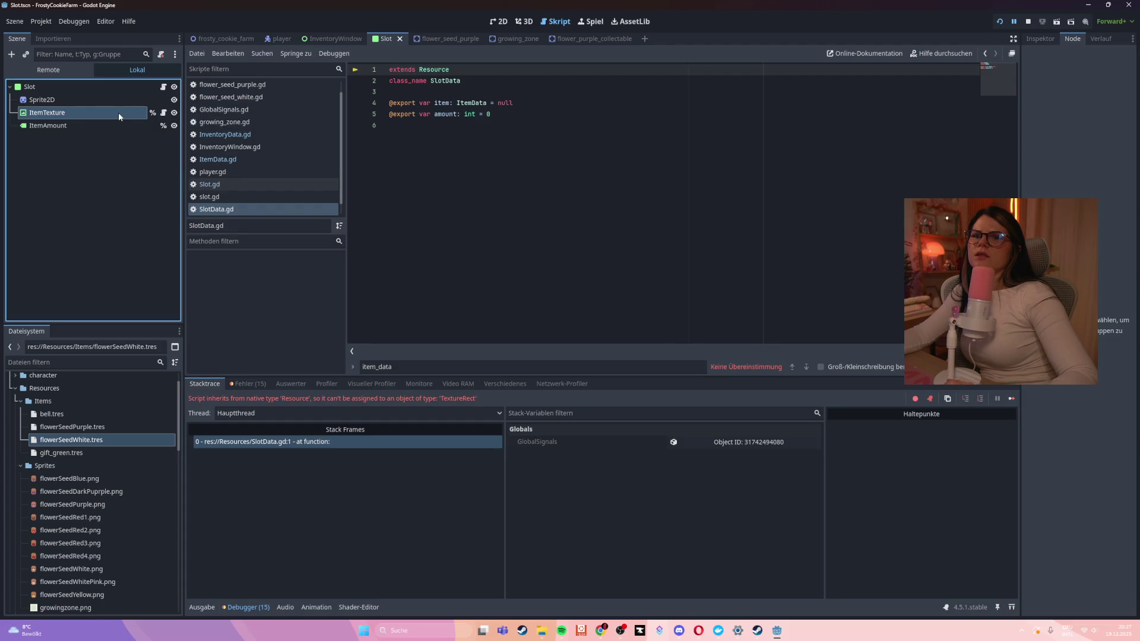
scroll(308, 170, down, 1)
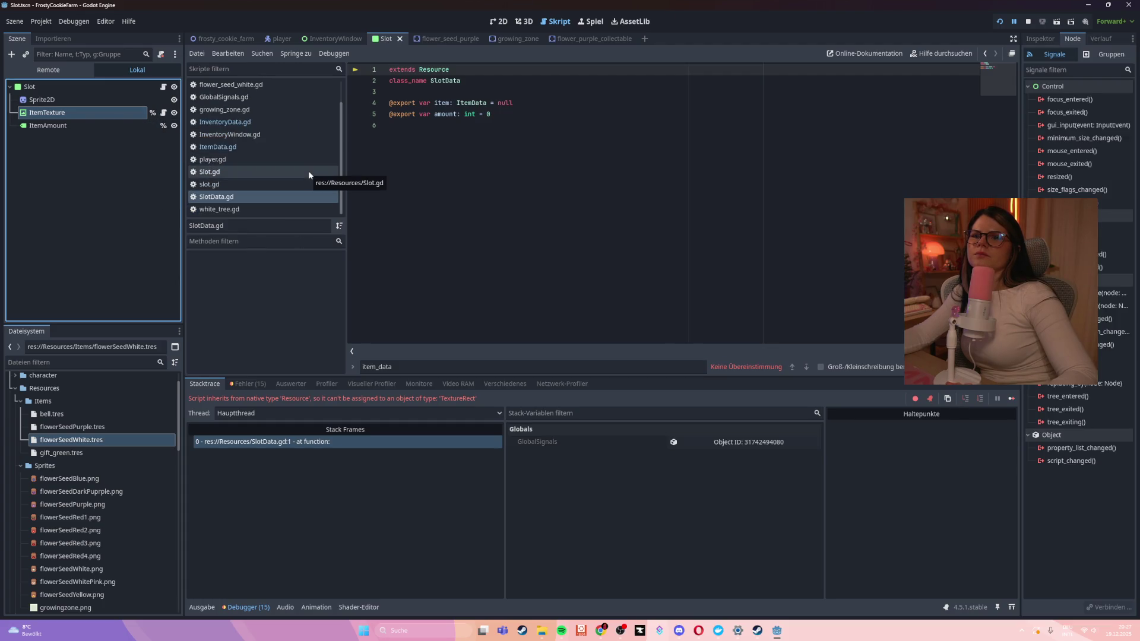
click(223, 184)
click(219, 196)
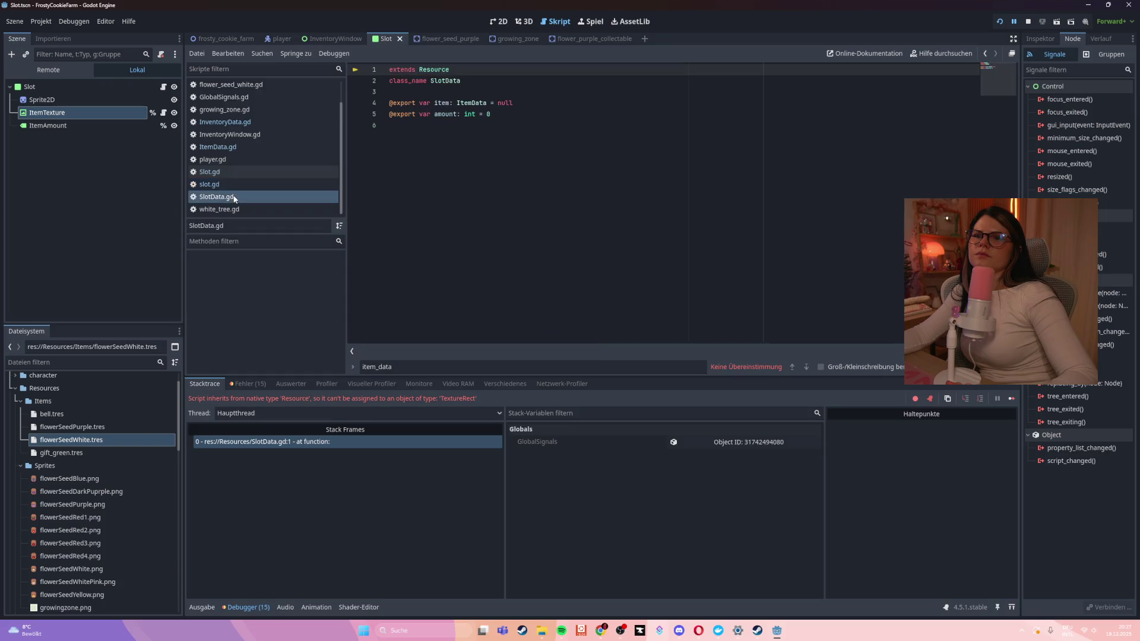
right_click(62, 113)
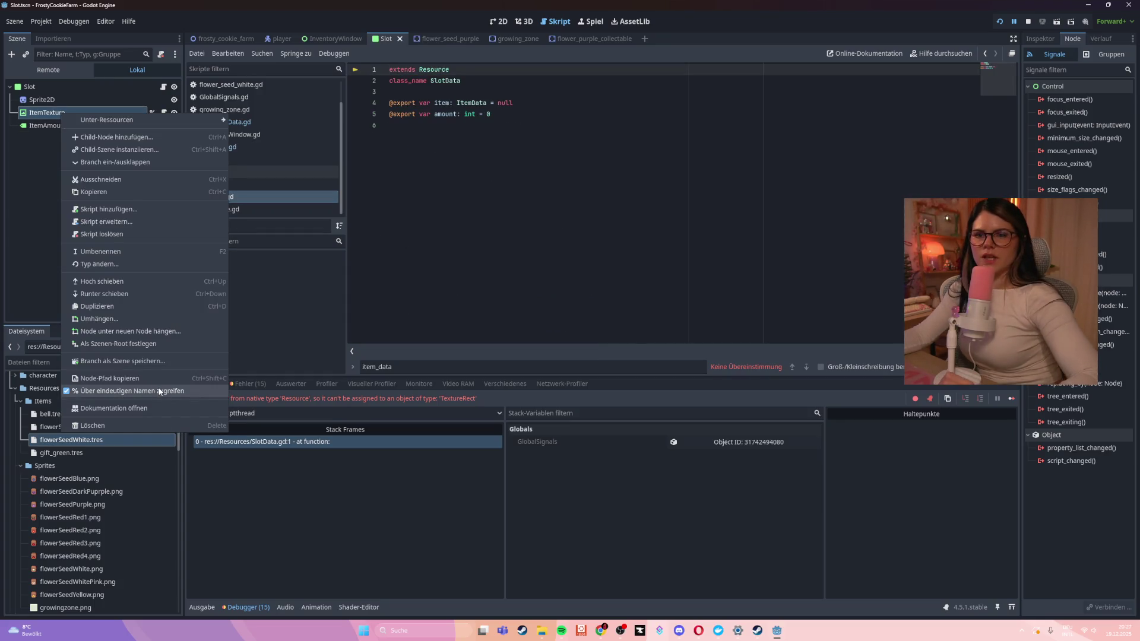
click(148, 234)
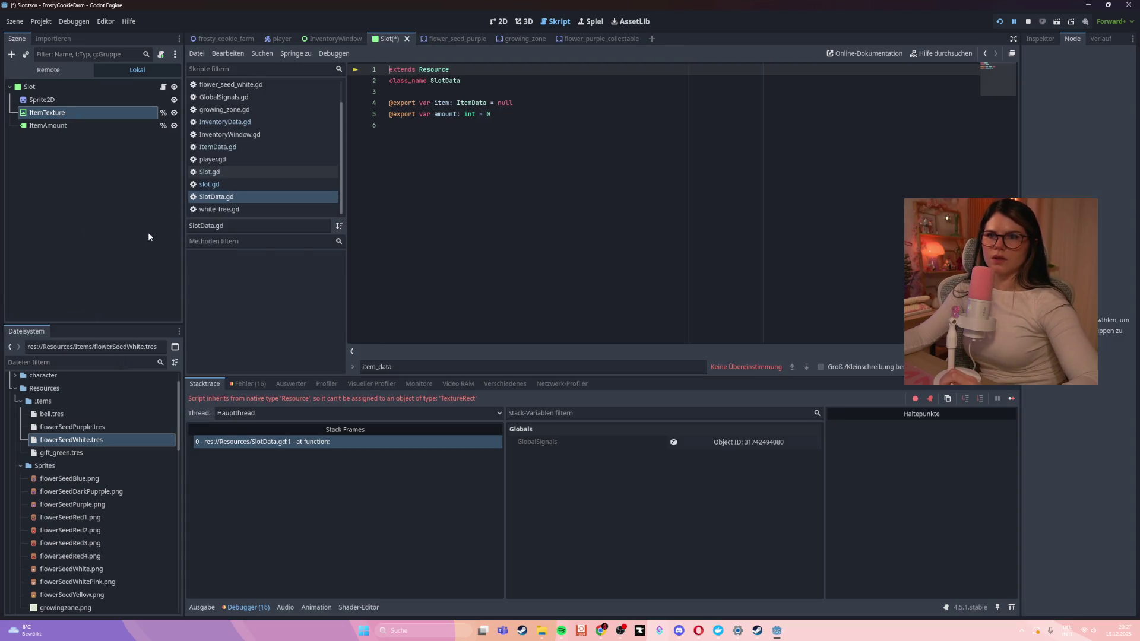
click(604, 203)
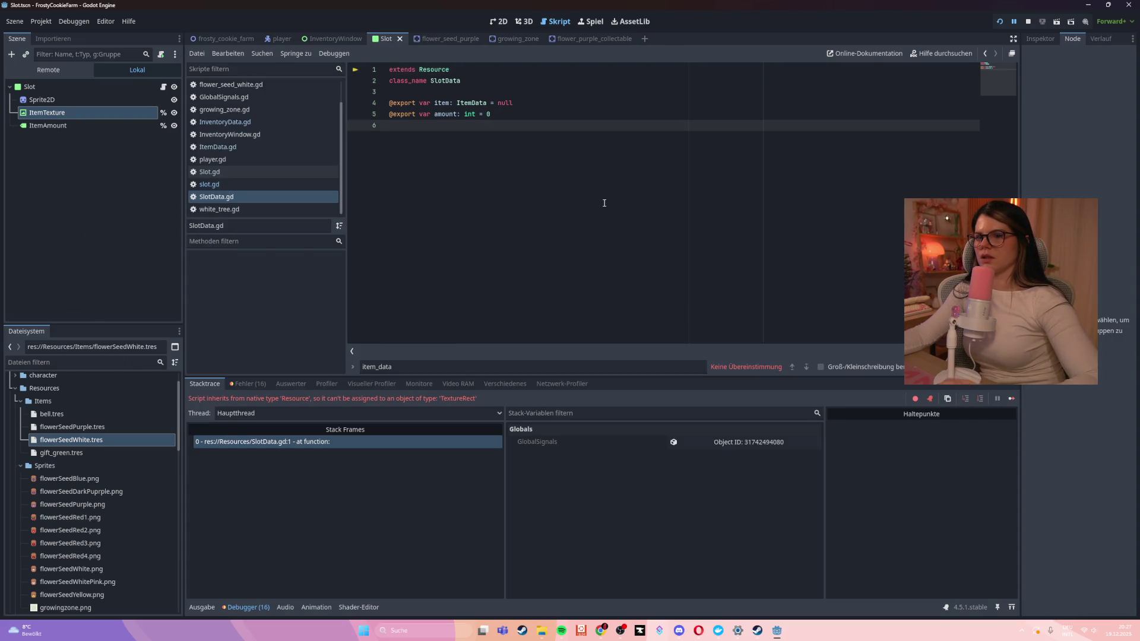
key(F5)
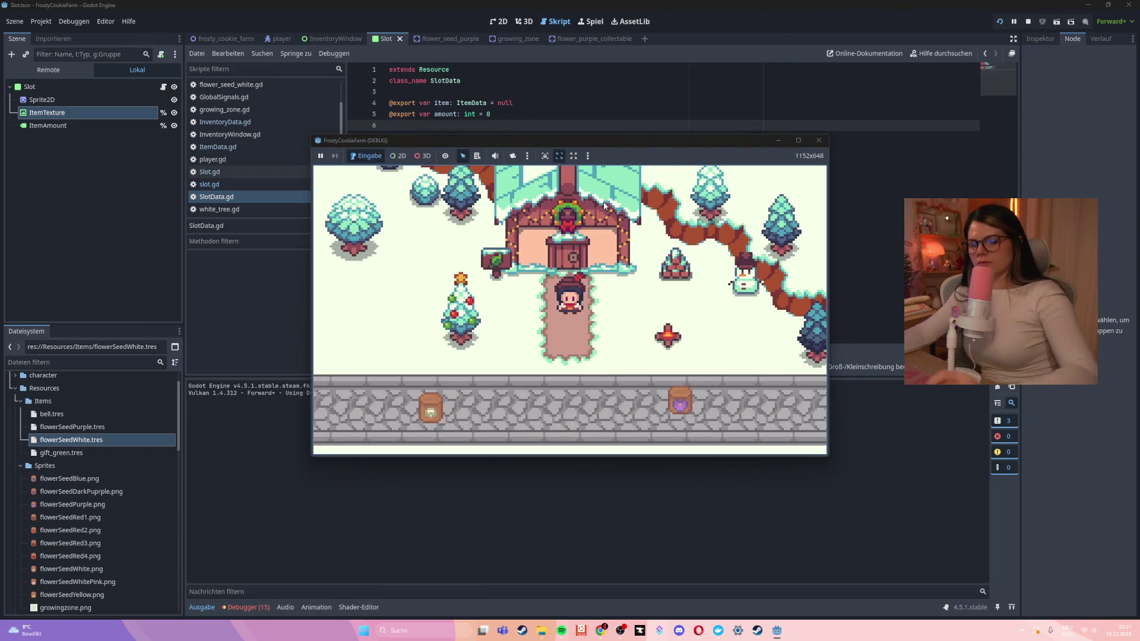
Walk to the planting area and plant the purple seed bag in a planting slot
key(Down)
key(Right)
mouse_move(637, 296)
mouse_down()
mouse_move(419, 363)
mouse_move(458, 322)
mouse_up()
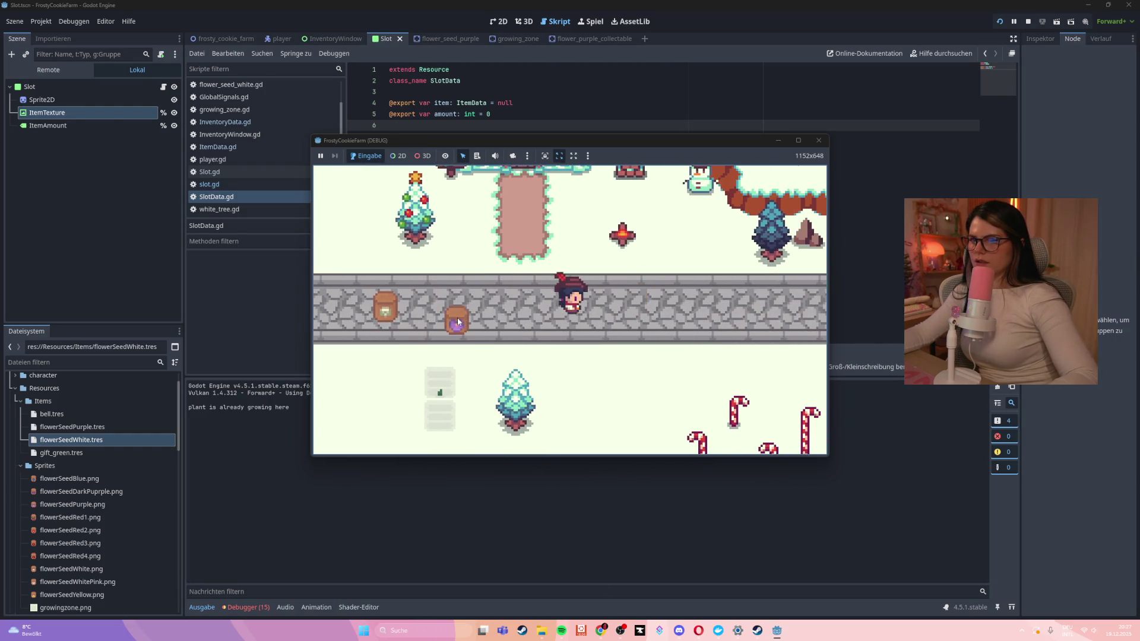
key(Left)
key(Down)
drag(544, 251, 525, 332)
Walk onto the purple flowers to harvest them, check the inventory panel, then stop the game
key(Down)
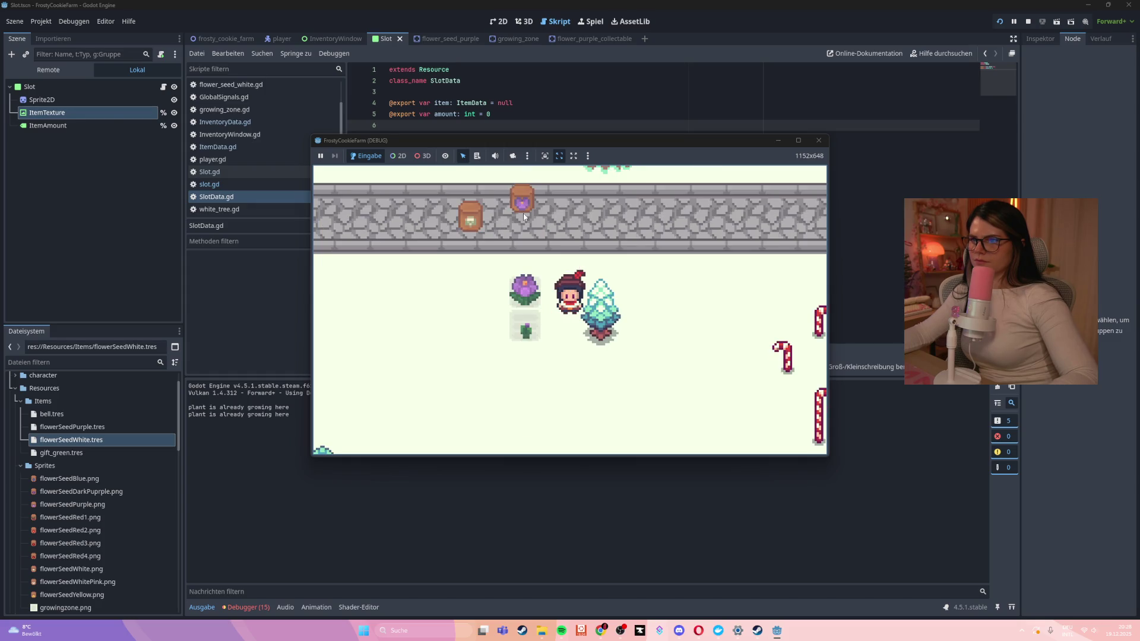
key(Up)
key(Left)
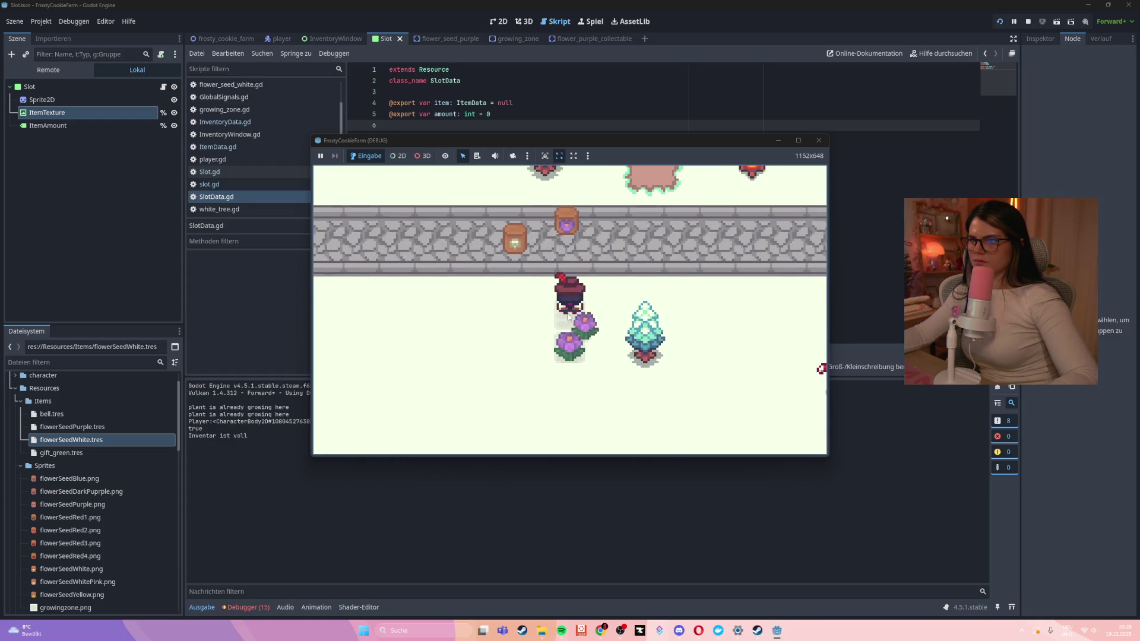
key(Down)
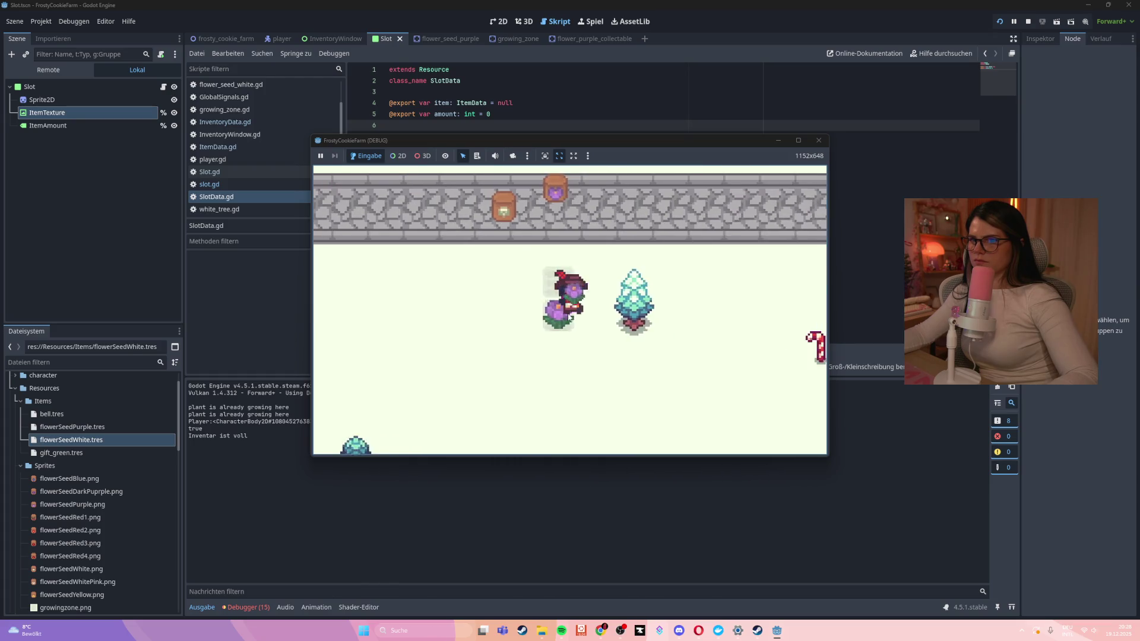
key(Up)
key(i)
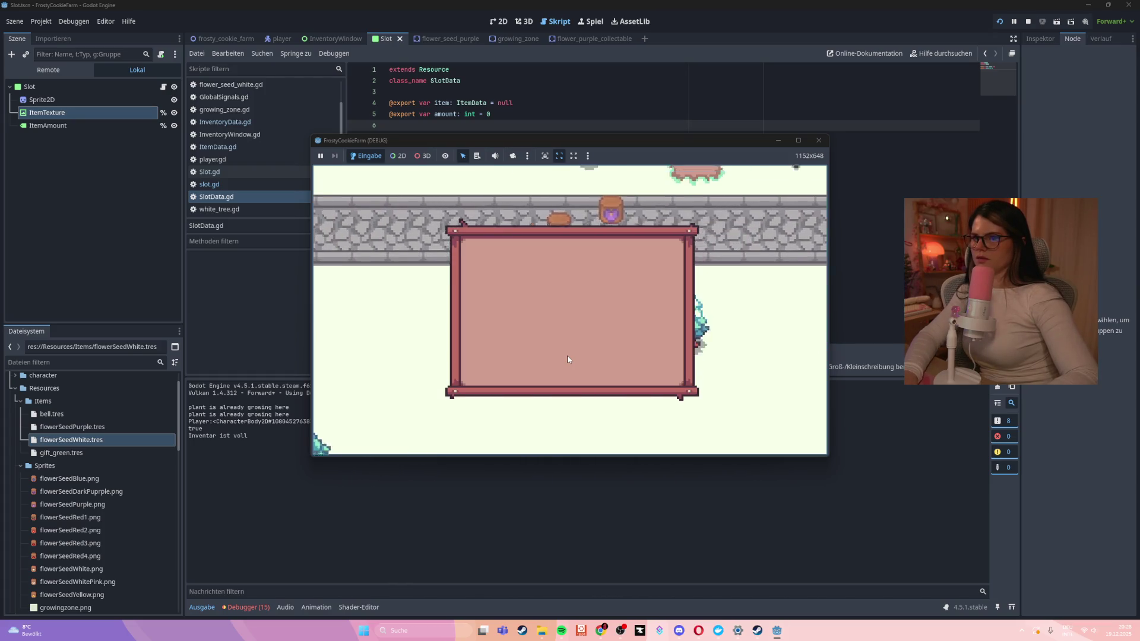
key(i)
key(i)
key(i)
key(Up)
key(Down)
key(Up)
key(Right)
key(i)
key(i)
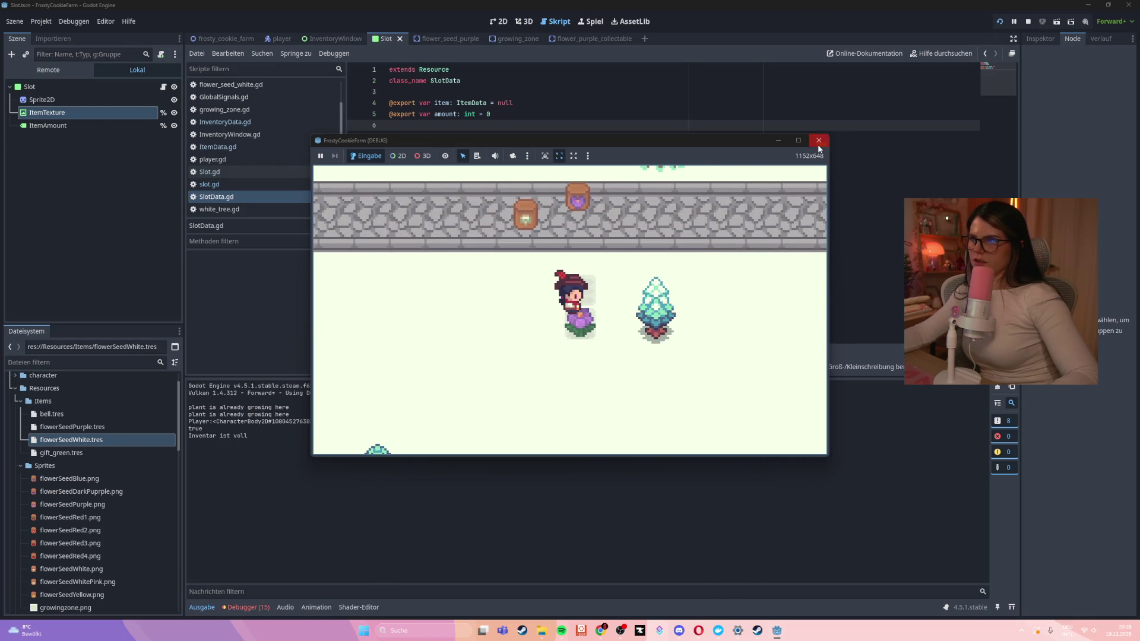
click(818, 143)
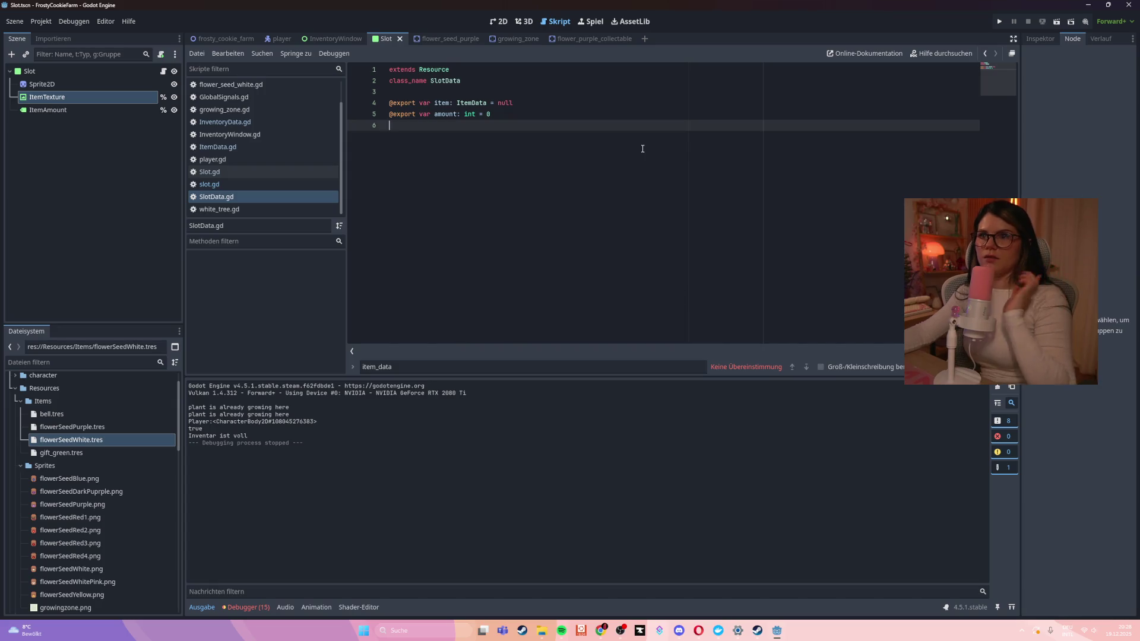
In the InventoryWindow scene, reset the inventory's Slots array and resize it to 15
click(281, 39)
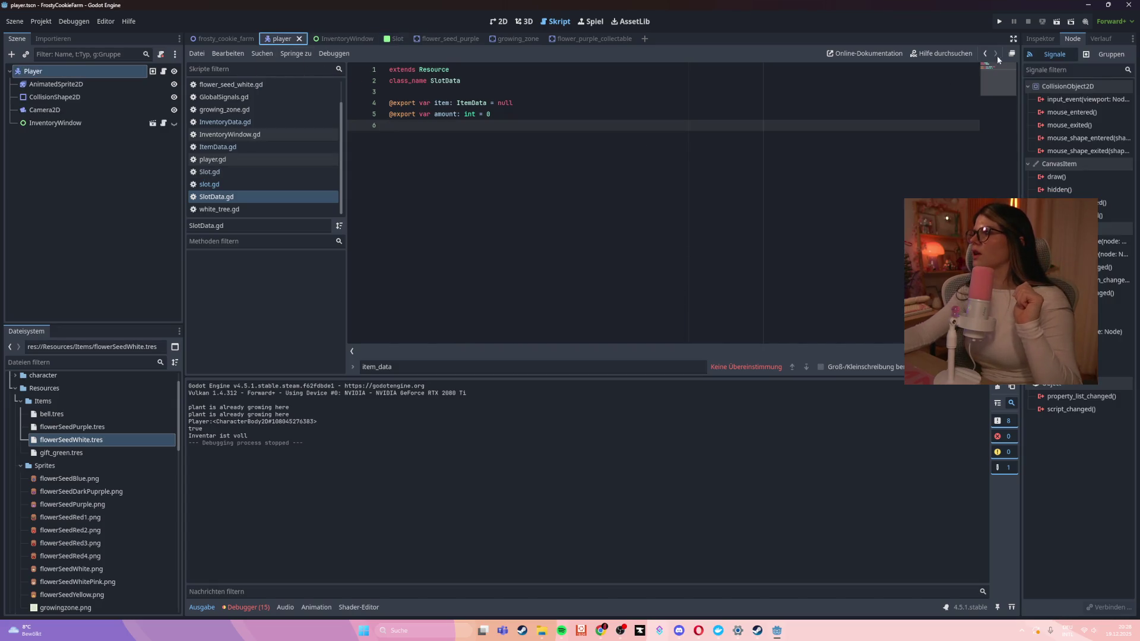
click(1040, 39)
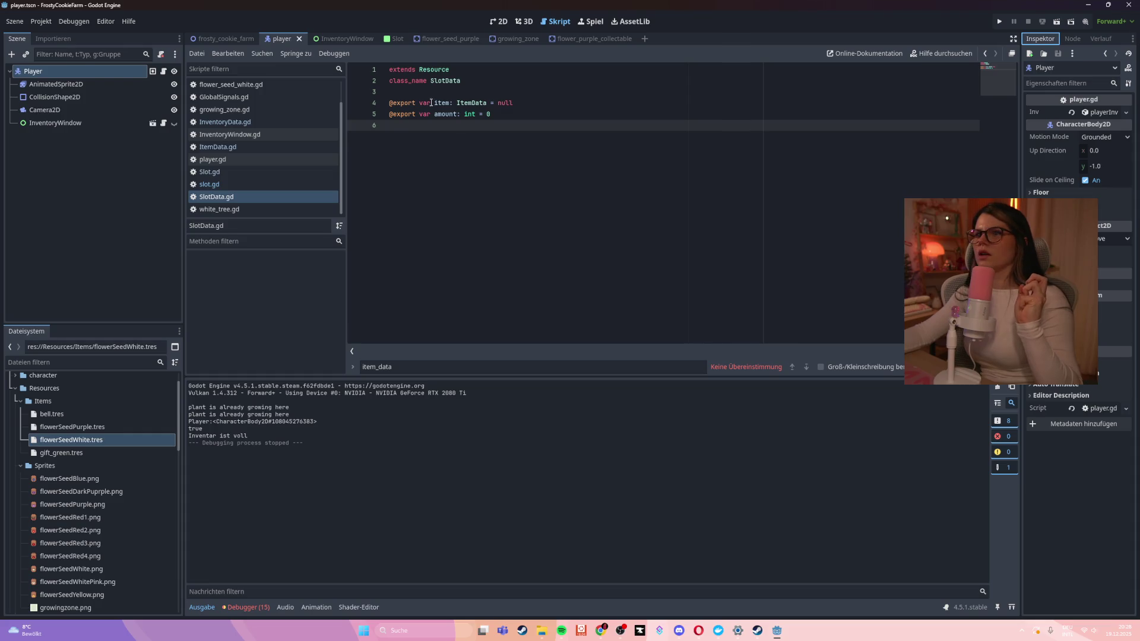
click(358, 39)
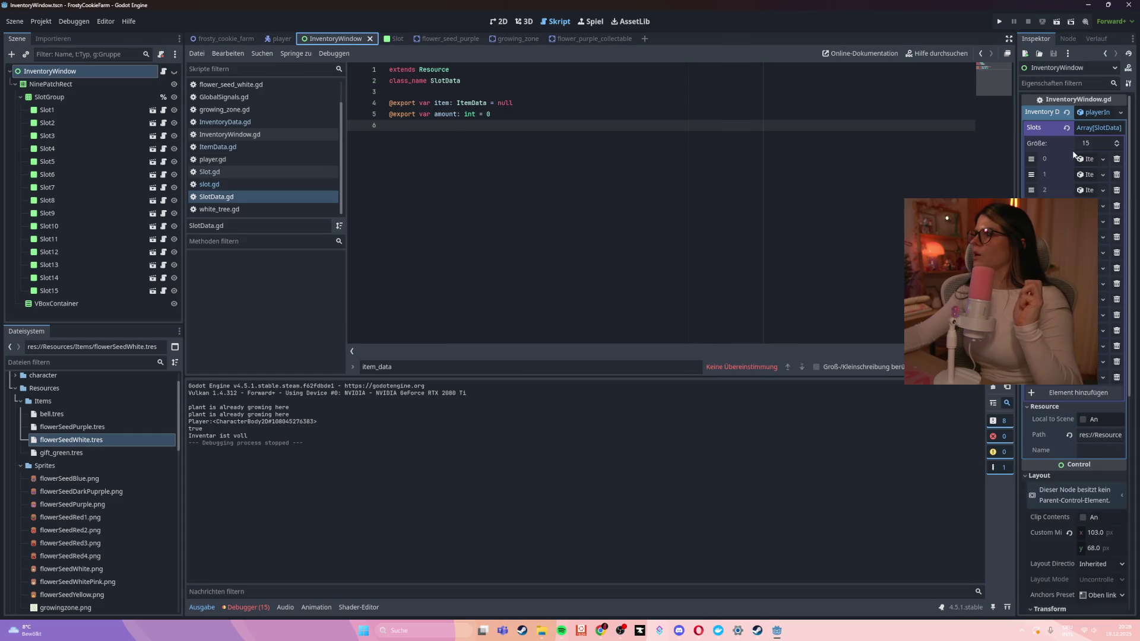
click(1067, 128)
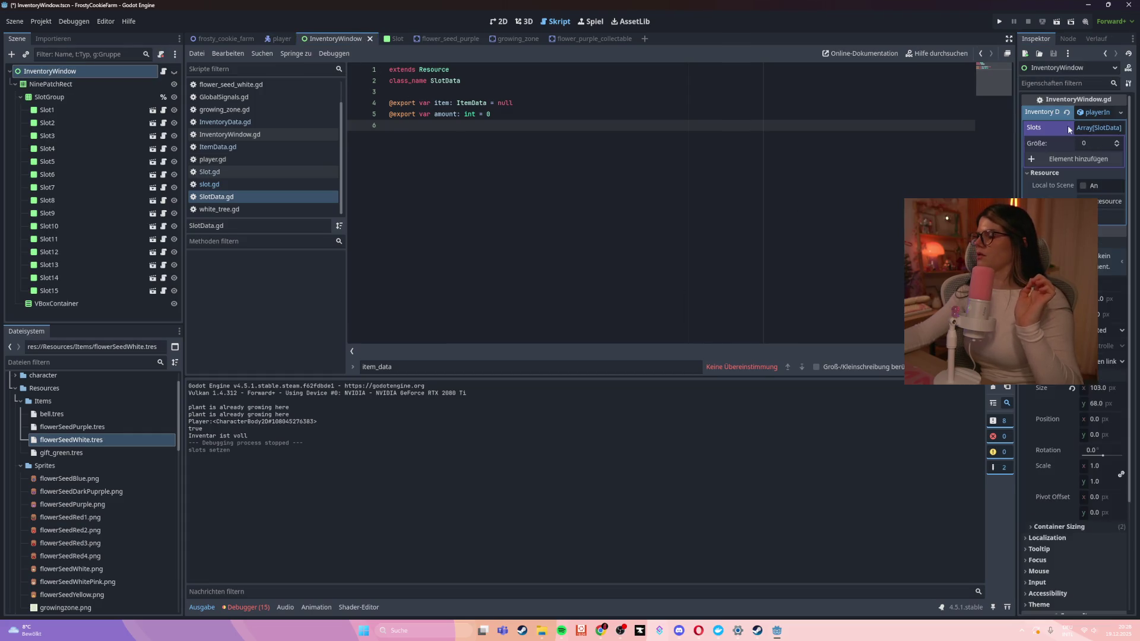
click(1100, 145)
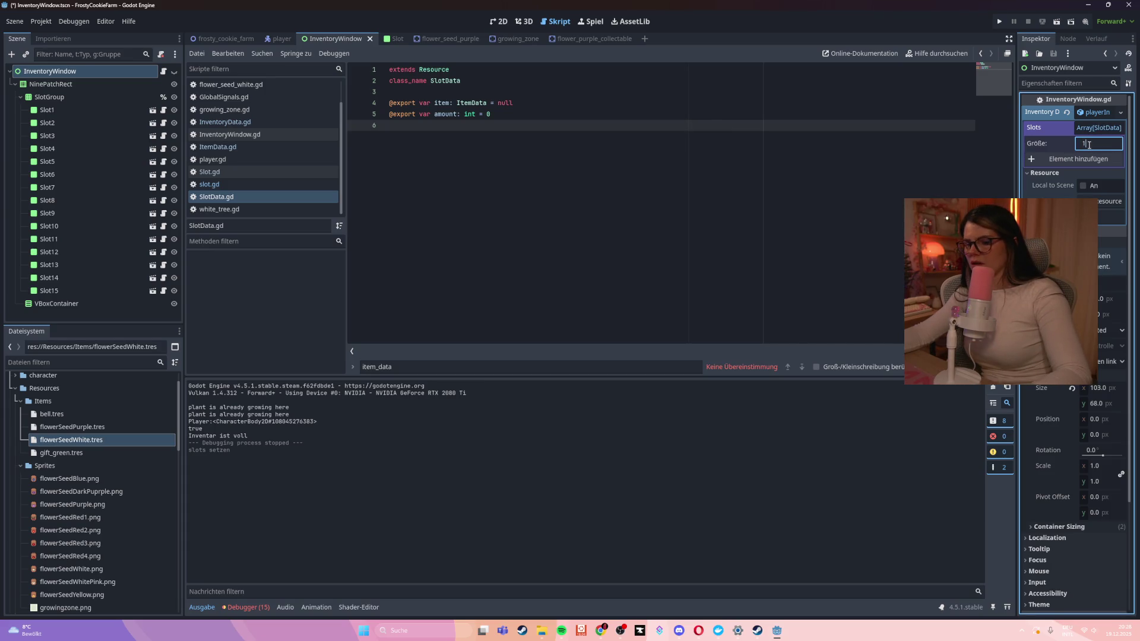
text(5)
key(Return)
Fill slots 0 through 14 each with a New SlotData resource
click(1100, 159)
click(1072, 185)
click(1104, 175)
click(1092, 201)
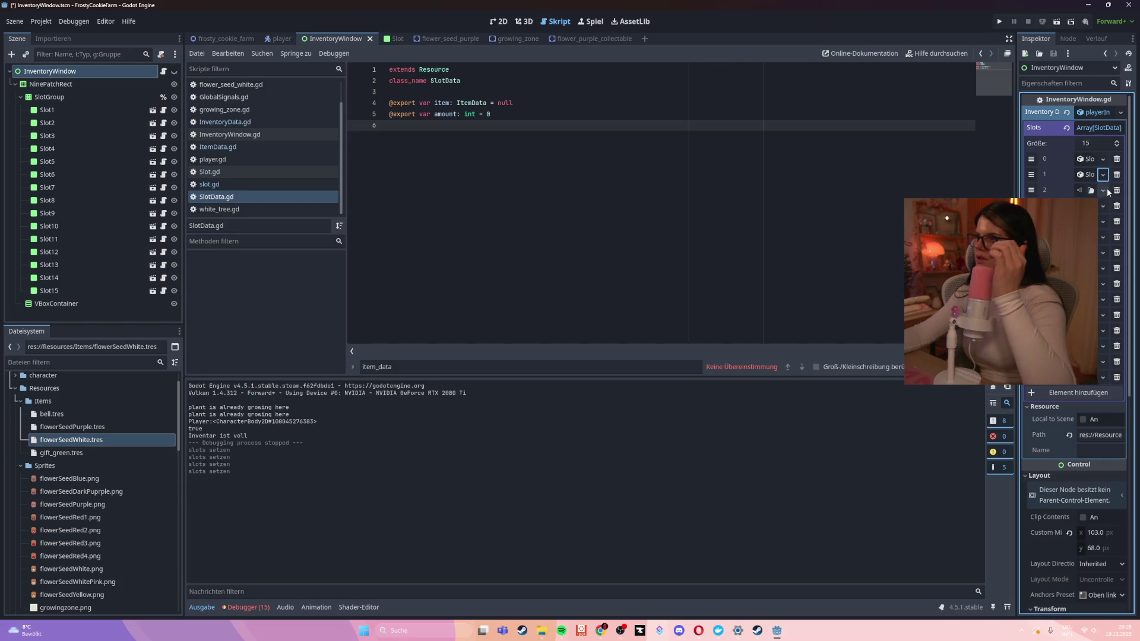
click(1102, 190)
click(1101, 216)
click(1103, 205)
click(1101, 232)
click(1103, 221)
click(1103, 231)
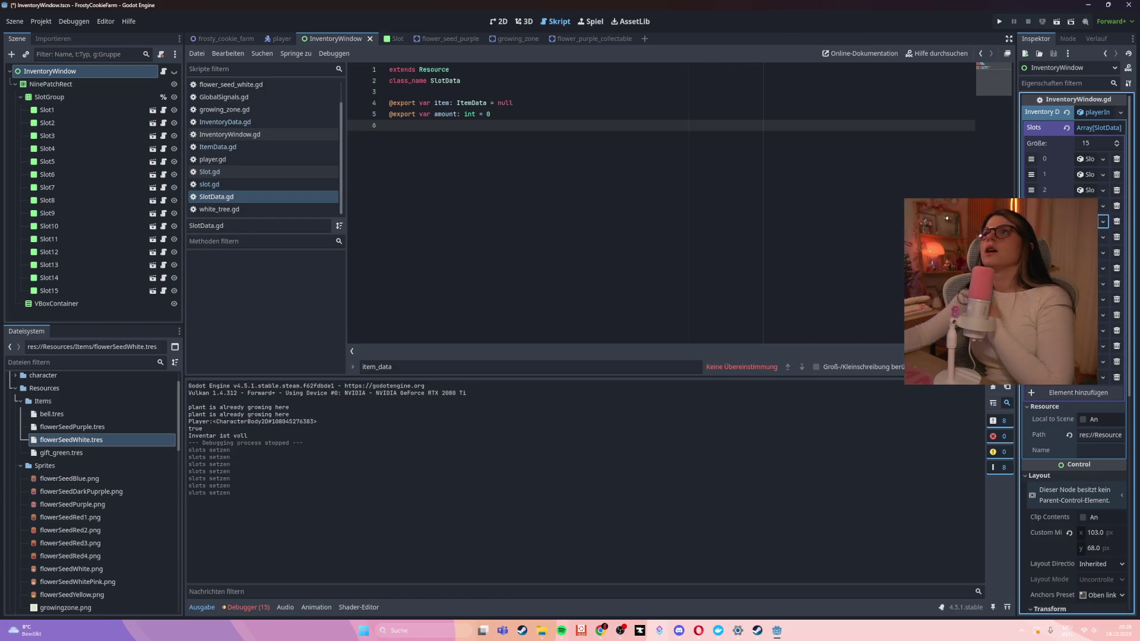
click(1102, 237)
click(1101, 253)
click(1102, 253)
click(1101, 267)
click(1102, 268)
click(1101, 284)
click(1102, 283)
click(1101, 300)
click(1102, 299)
click(1098, 326)
click(1102, 315)
click(1098, 341)
click(1106, 330)
click(1102, 357)
click(1101, 347)
click(1102, 373)
click(1102, 362)
click(1078, 388)
click(1102, 376)
click(1078, 403)
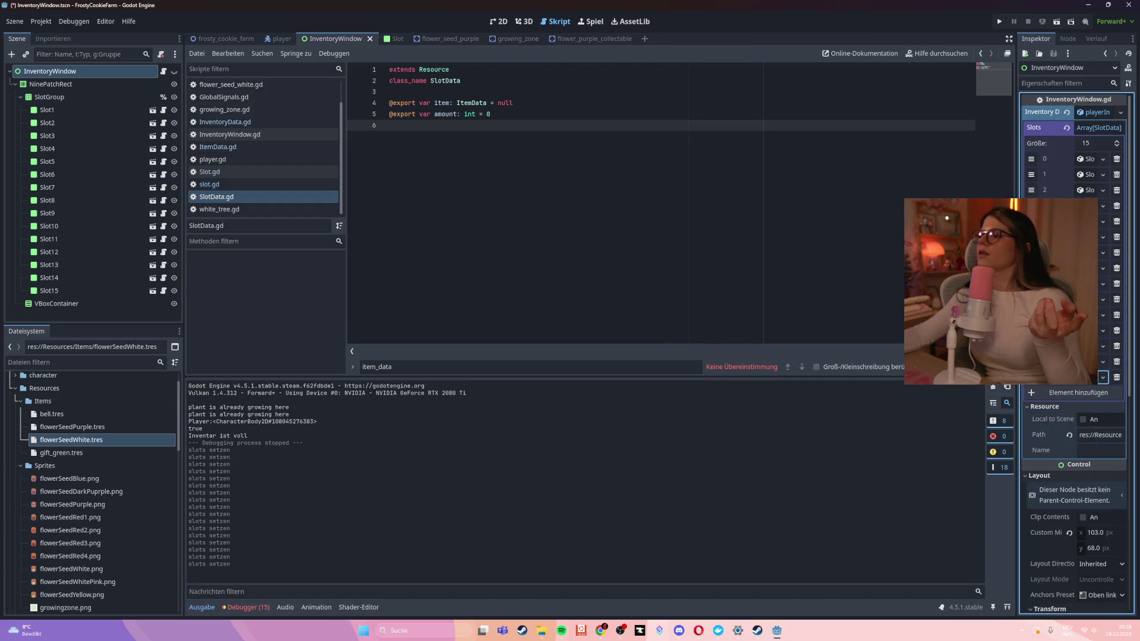
Save the InventoryWindow scene and run the game with the filled inventory
click(639, 251)
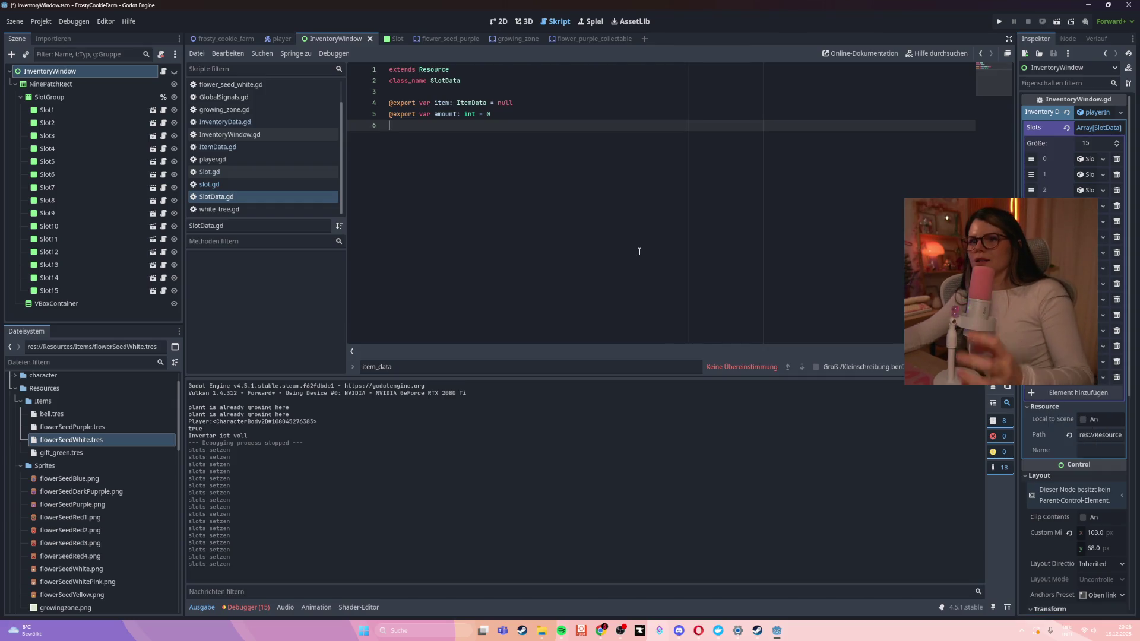
key(ctrl+s)
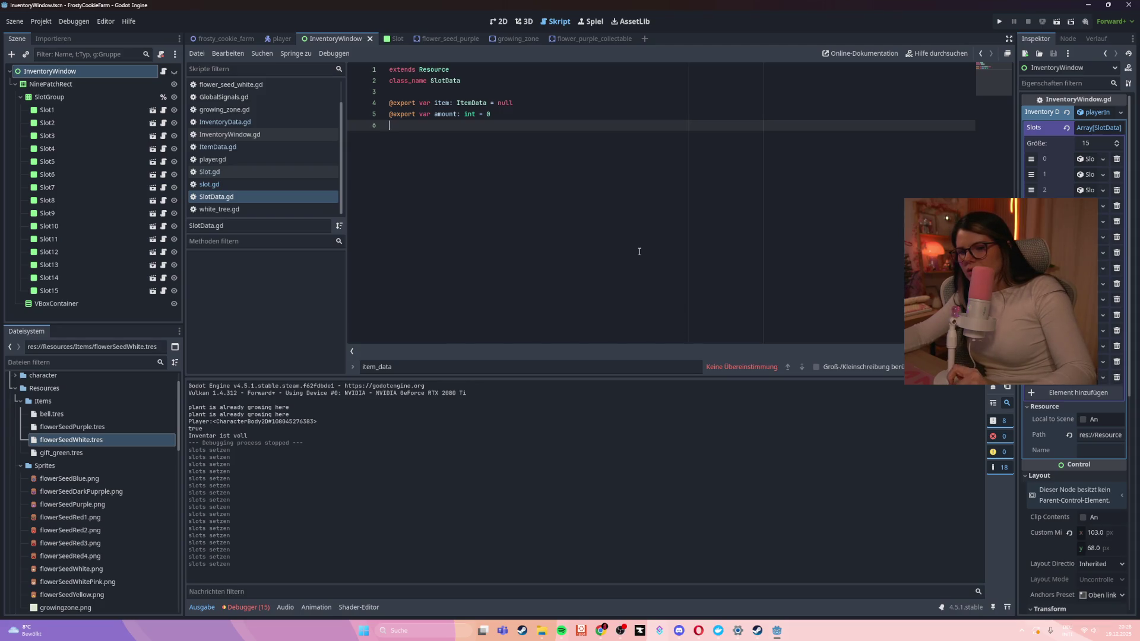
key(F5)
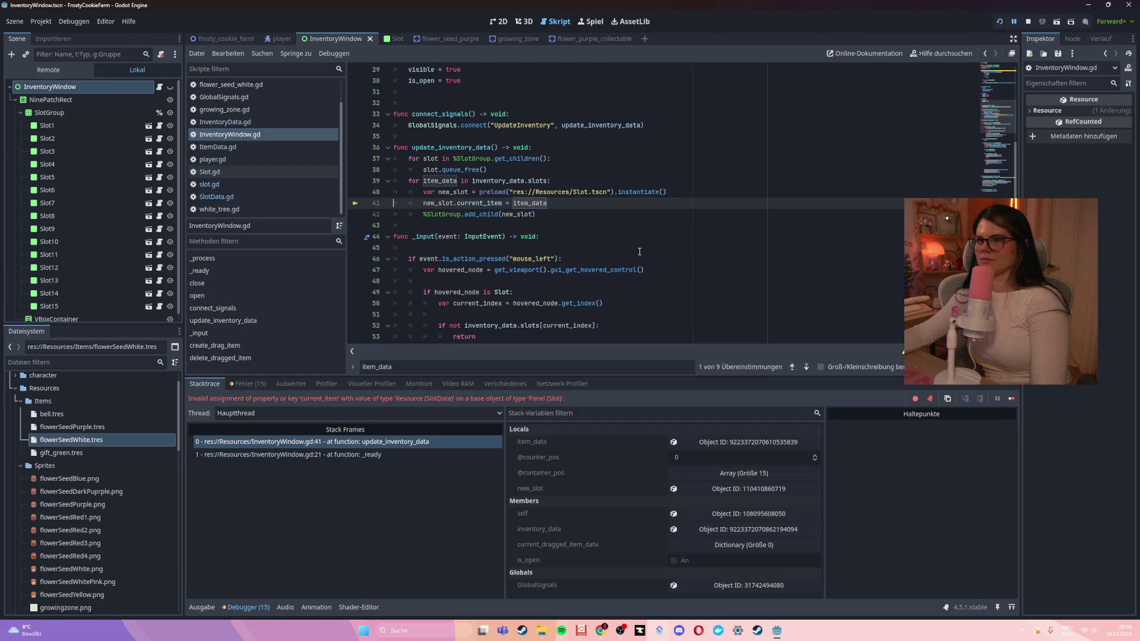
Confirm in InventoryData.gd that the slots array is typed as SlotData
scroll(561, 239, up, 9)
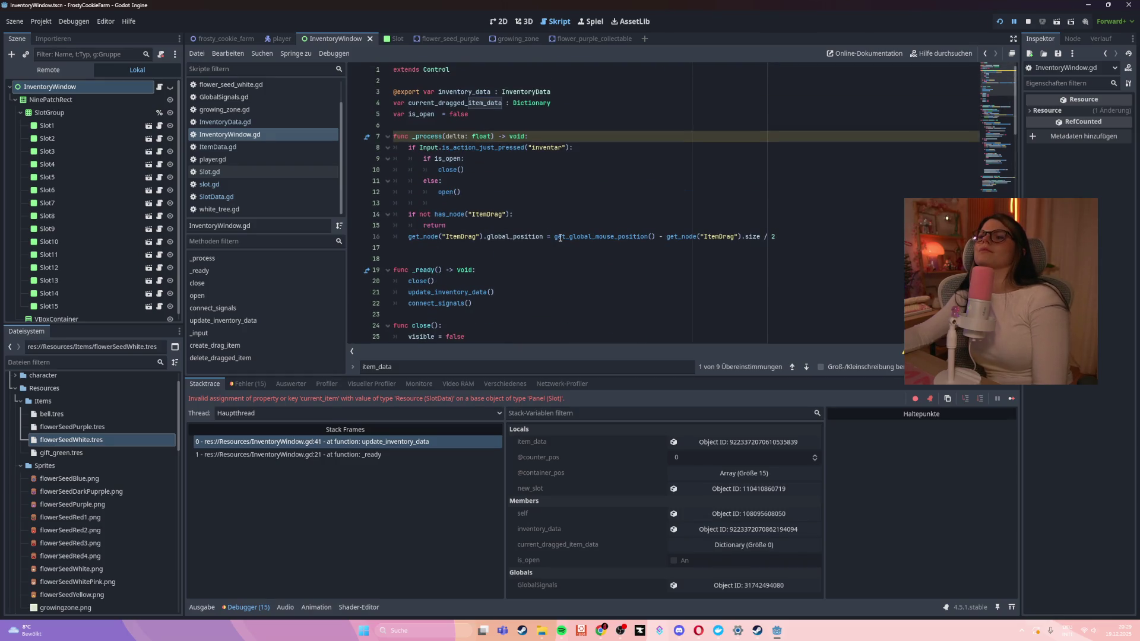
click(232, 121)
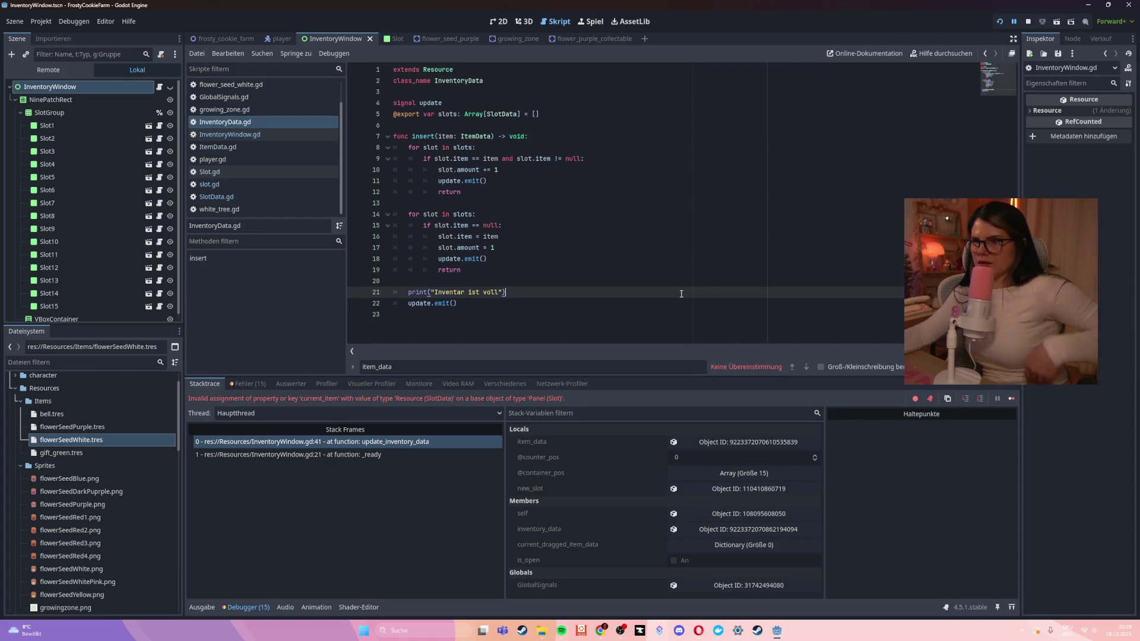
double_click(502, 114)
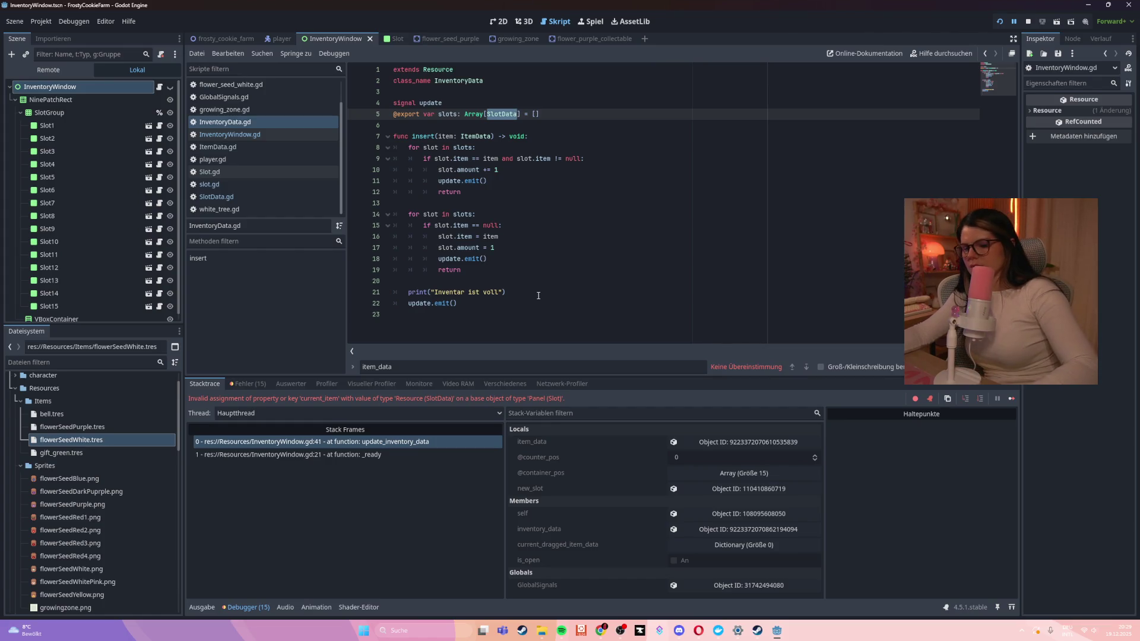
click(252, 134)
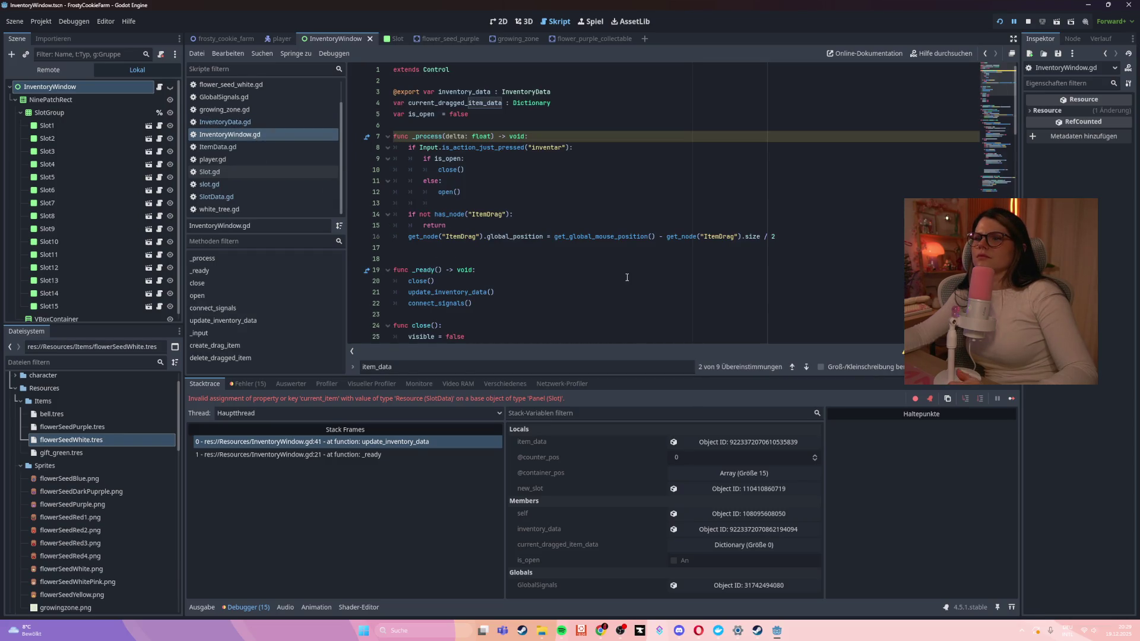
Select the update_inventory_data function in InventoryWindow.gd and the full runtime error text
scroll(611, 283, down, 7)
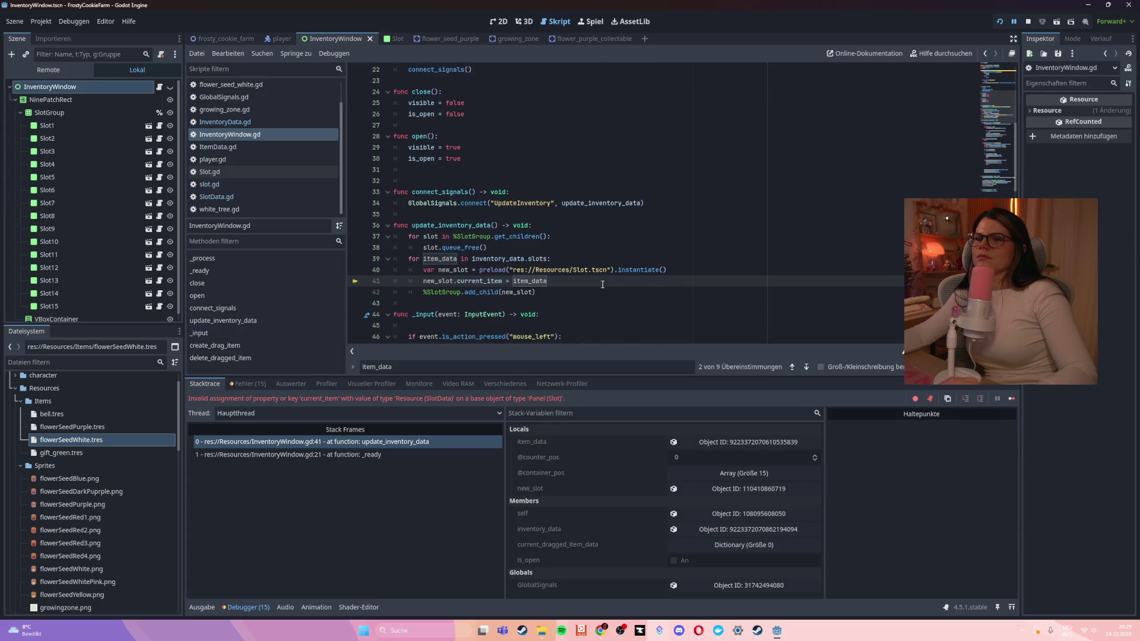
scroll(601, 284, down, 1)
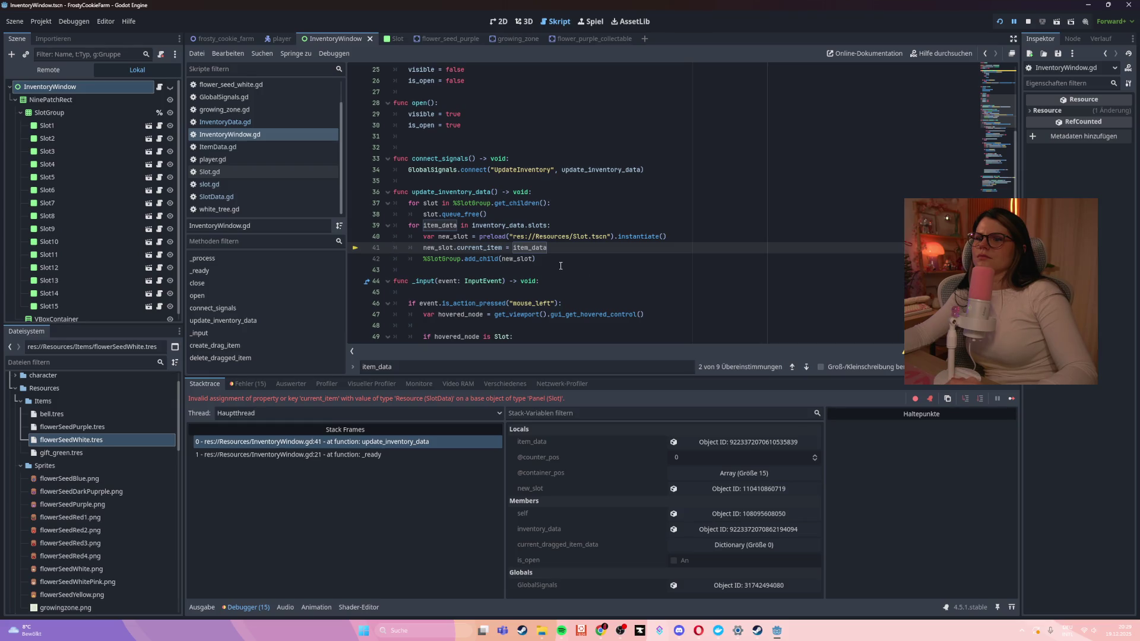
mouse_move(560, 261)
mouse_down()
mouse_move(410, 221)
mouse_move(375, 191)
mouse_up()
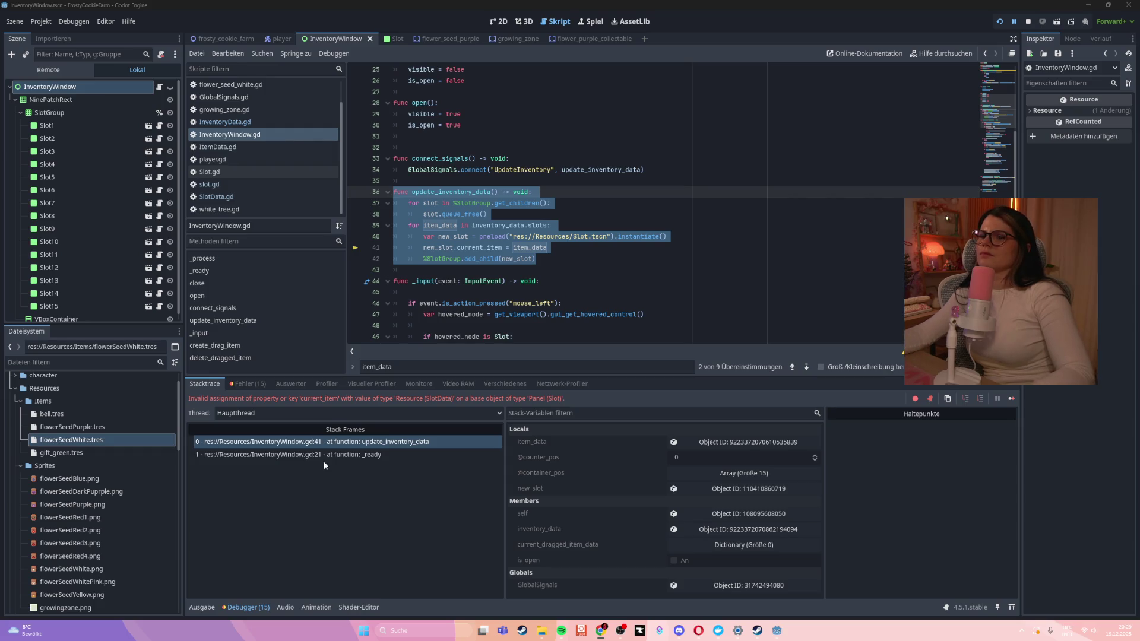
drag(564, 398, 187, 399)
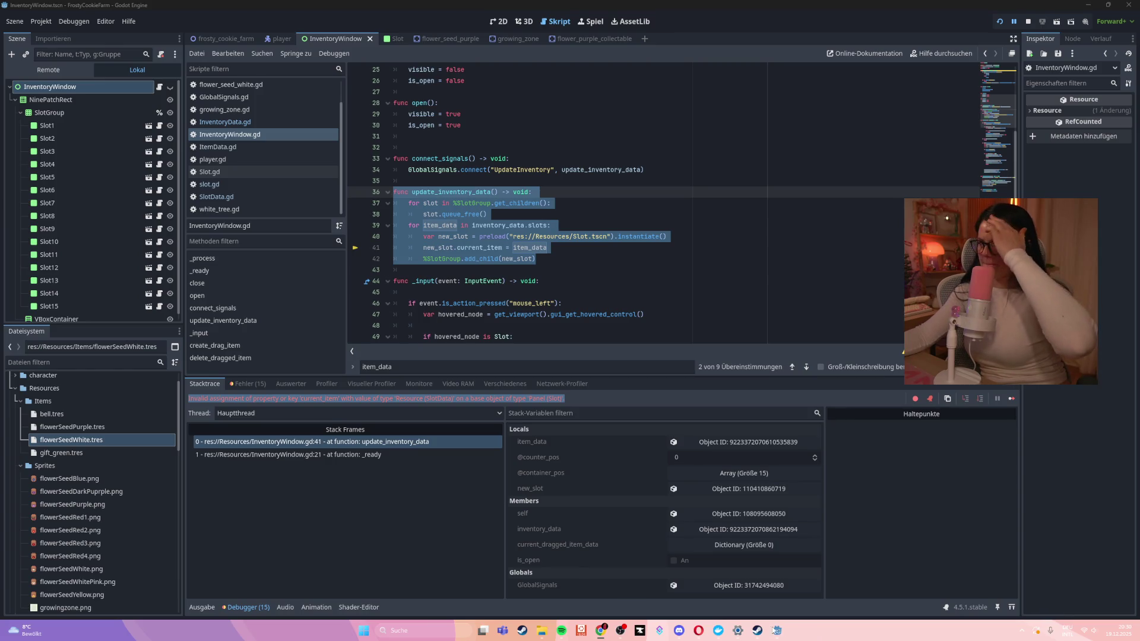
mouse_move(606, 630)
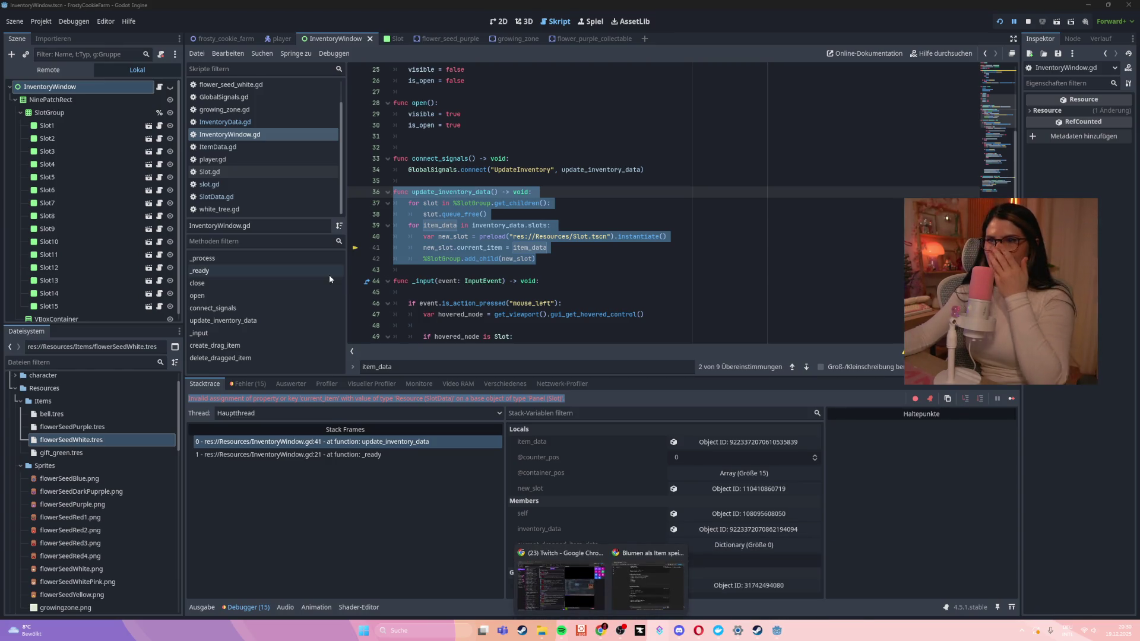
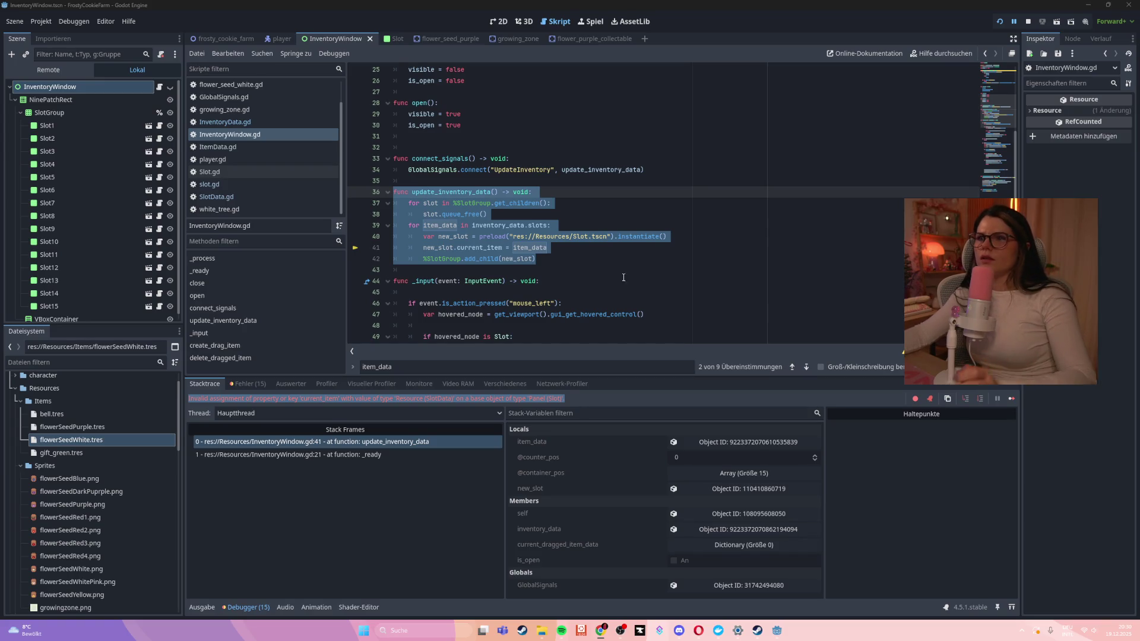
Open the Slot scene and review the set_slot logic in Slot.gd
click(604, 223)
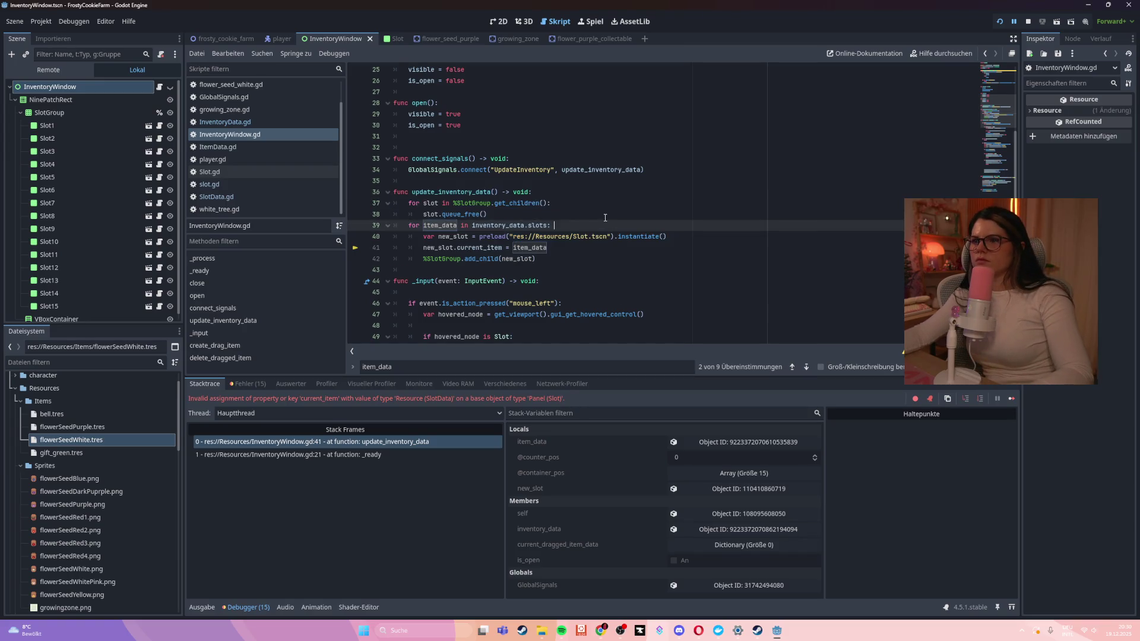
click(391, 38)
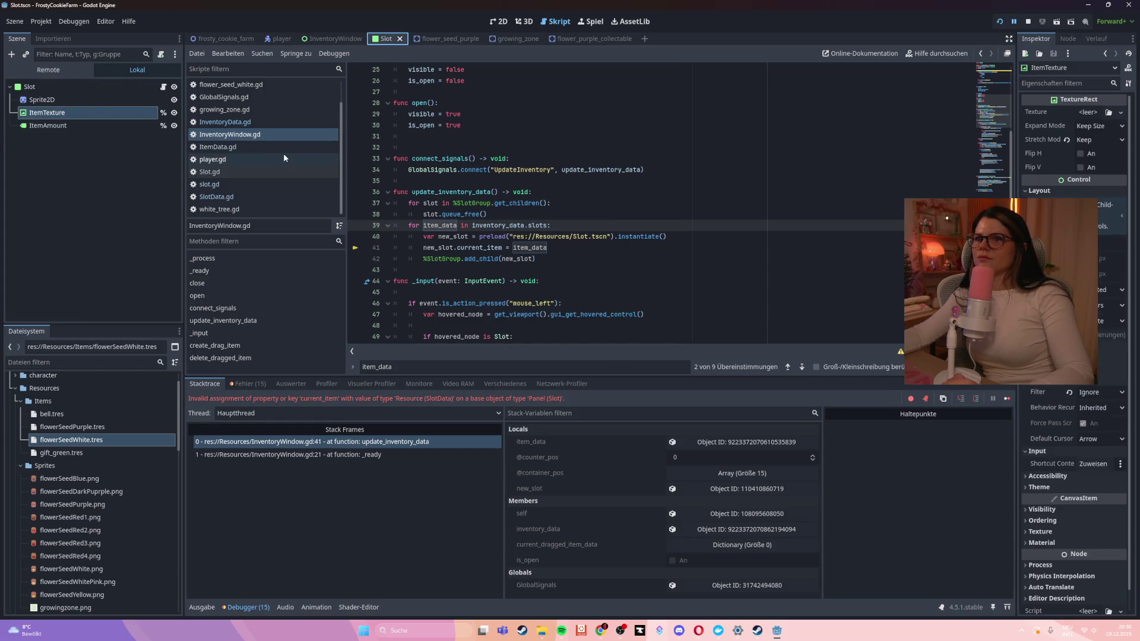
click(214, 196)
click(234, 173)
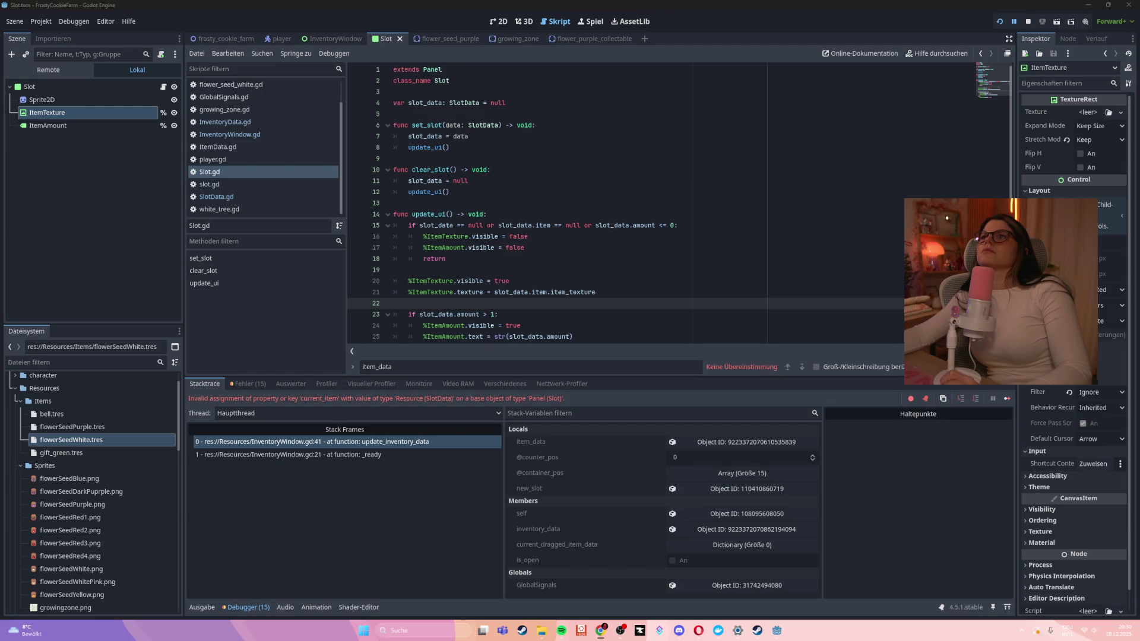
Replace the update_inventory_data block in InventoryWindow.gd with the rewritten code
click(291, 134)
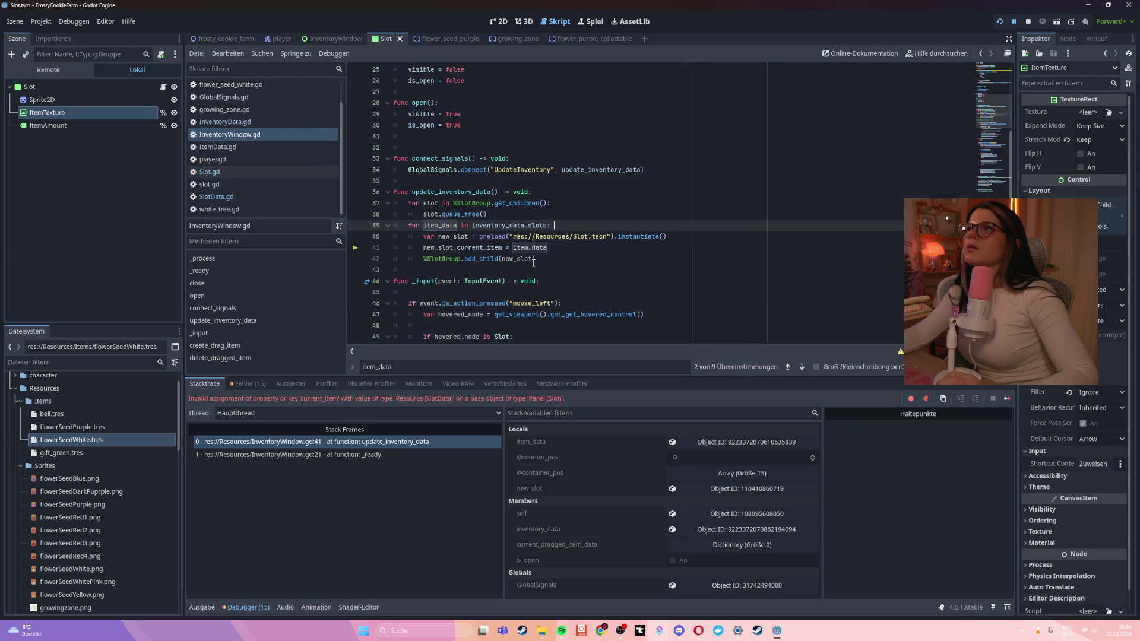
mouse_move(536, 259)
mouse_down()
mouse_move(415, 257)
mouse_move(365, 192)
mouse_up()
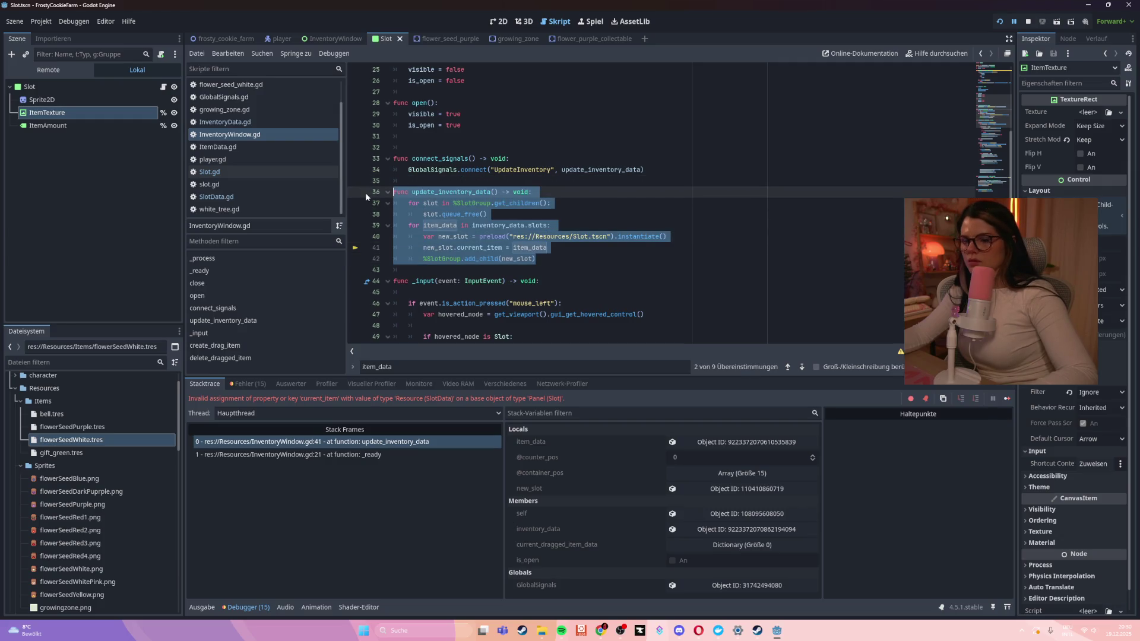
text(func update_inventory_data() -> void: 	for slot in %SlotGroup.get_children(): 		slot.queue_free()  	var slot_scene := preload("res://Resources/Slot.tscn")  	for slot_data in inventory_data.slots: 		var new_slot: Slot = slot_scene.instantiate() 		new_slot.set_slot(slot_data) 		%SlotGroup.add_child(new_slot))
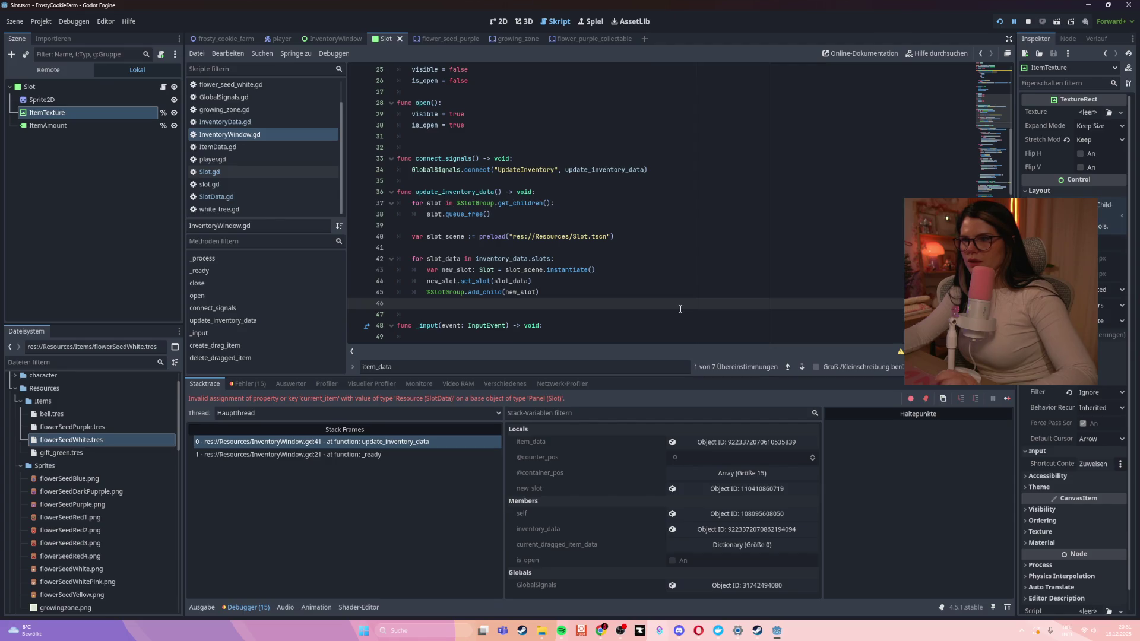
Remove the extra blank line, check SlotGroup's context menu in InventoryWindow, and run the game with F5
key(BackSpace)
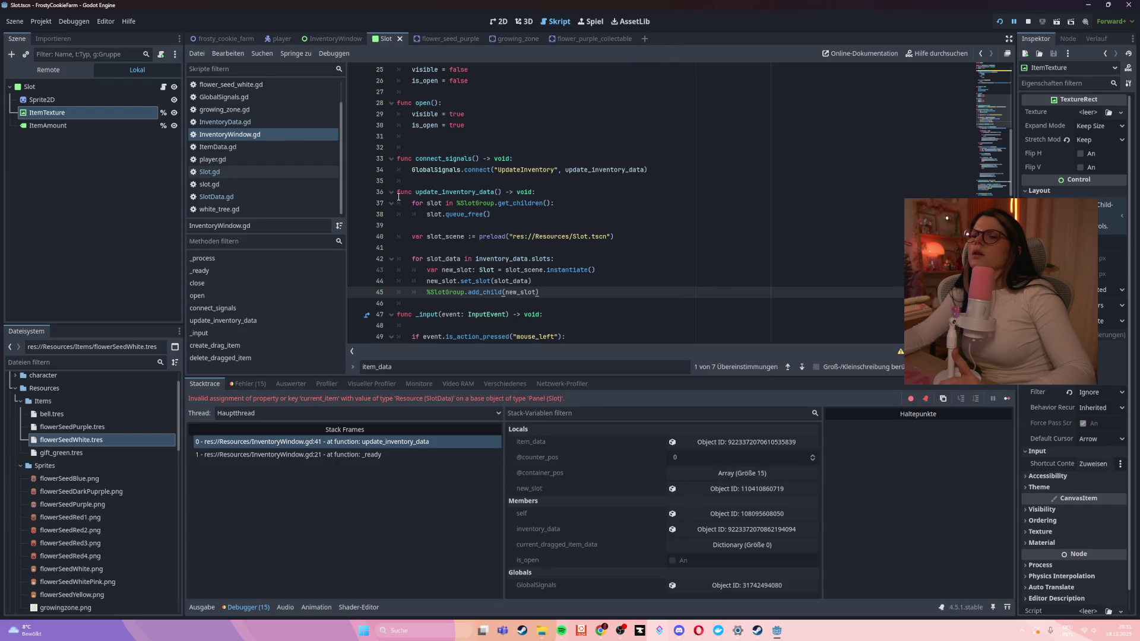
click(328, 41)
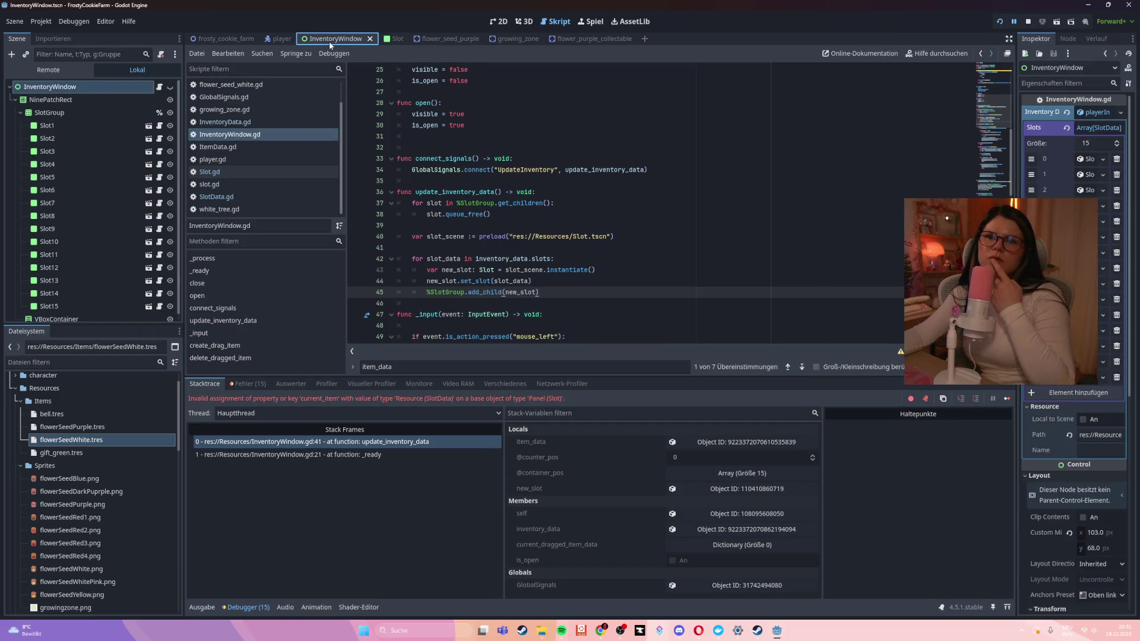
click(106, 117)
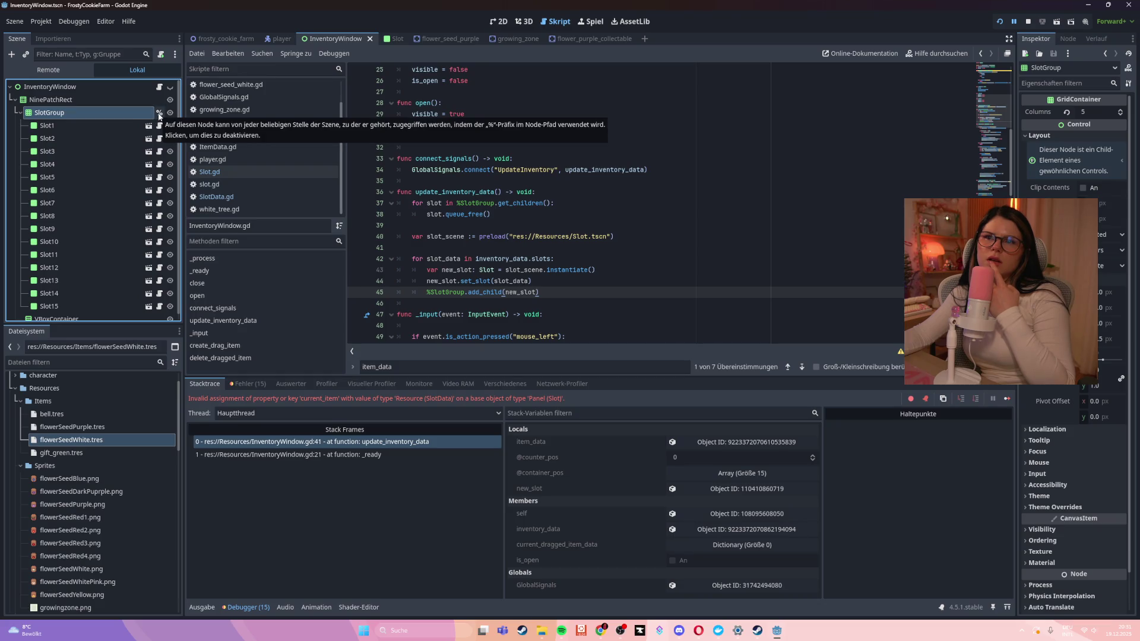
right_click(129, 112)
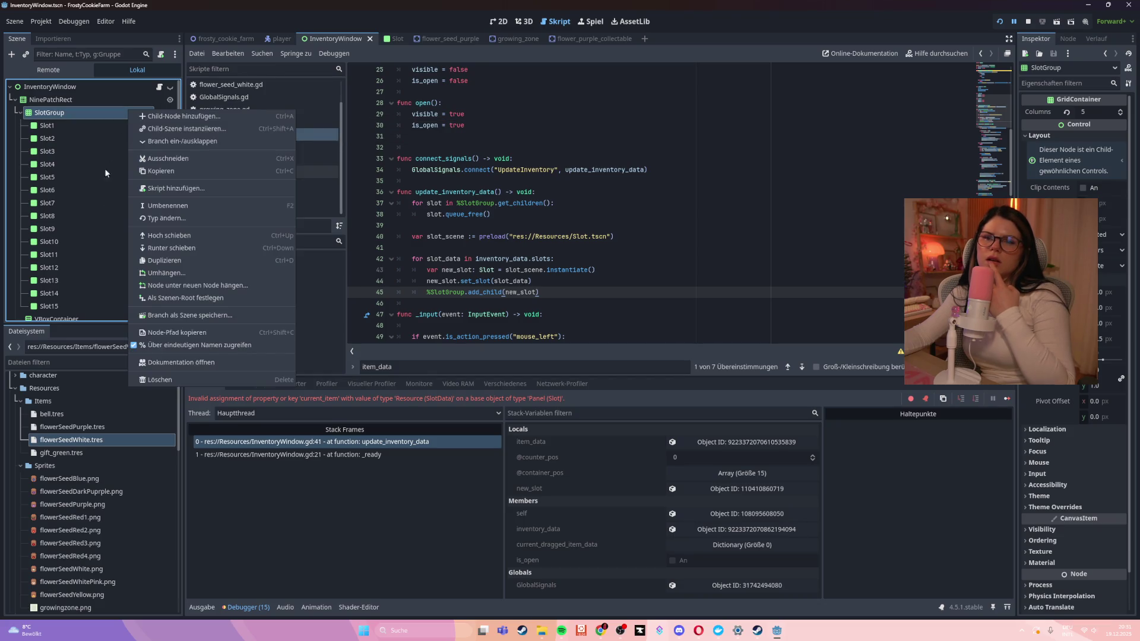
drag(397, 192, 643, 295)
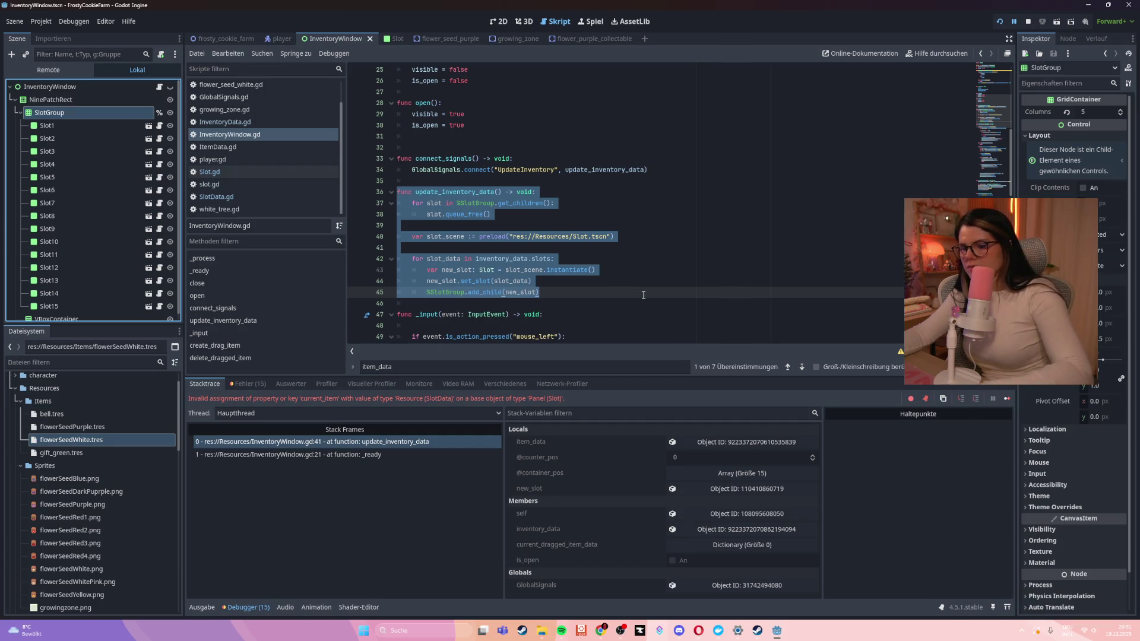
key(F5)
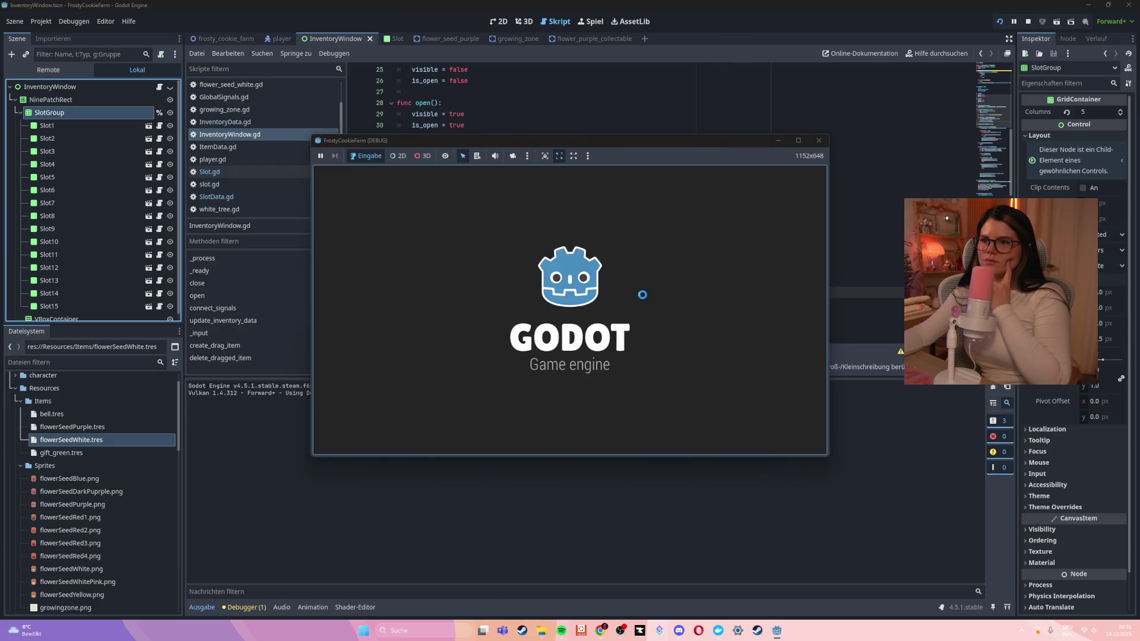
Toggle the inventory, walk to the plot, and plant a purple flower seed
key(i)
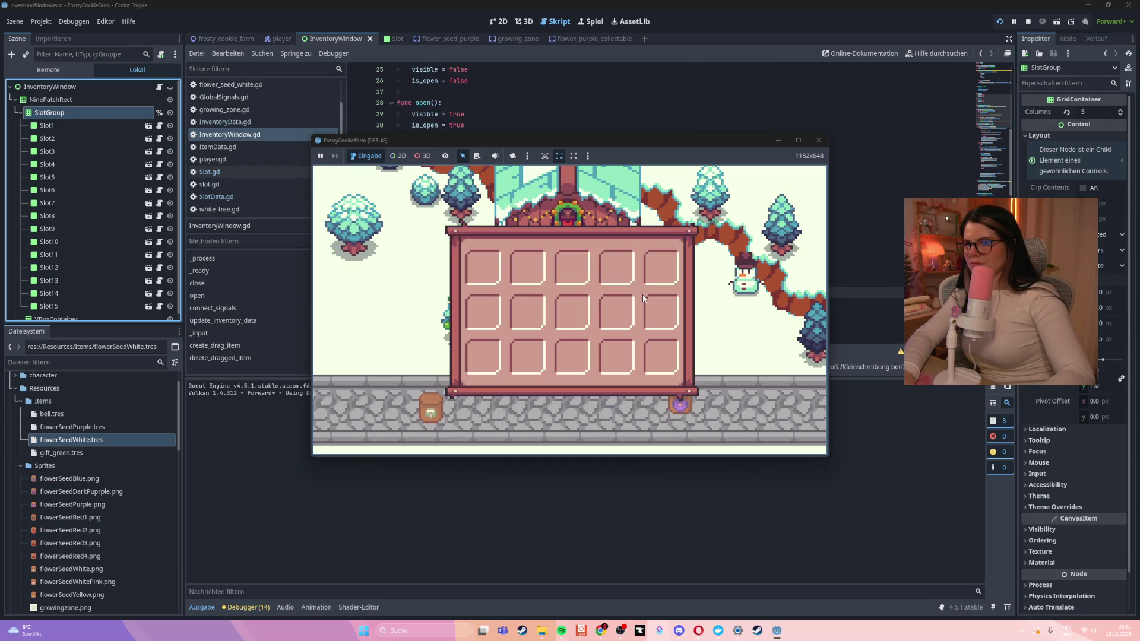
key(i)
key(s)
key(d)
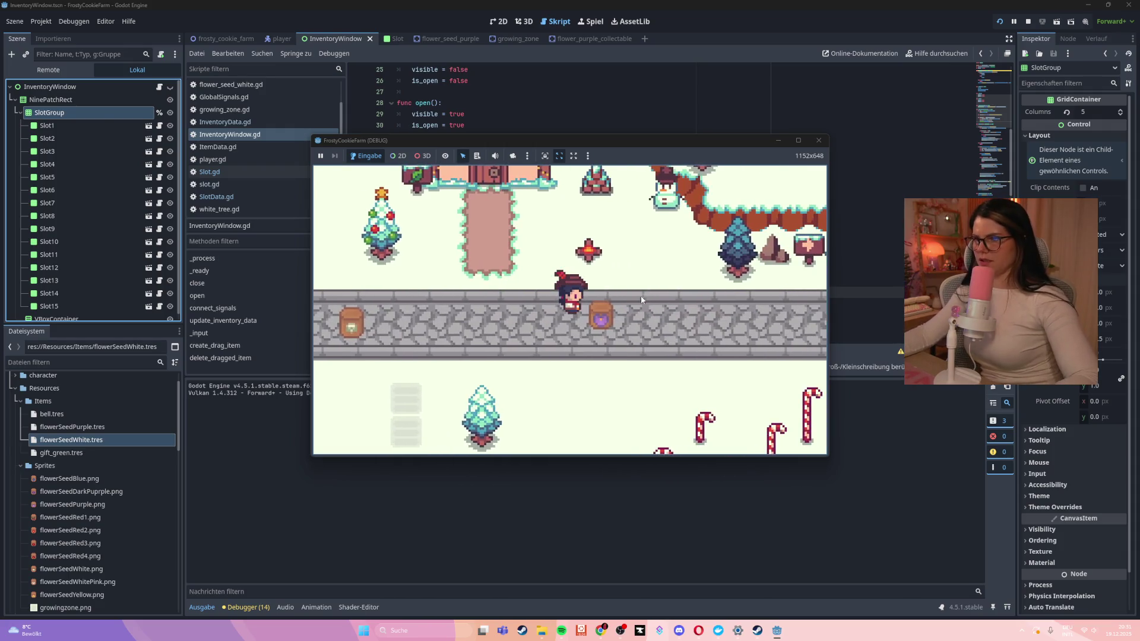
click(426, 338)
key(s)
key(a)
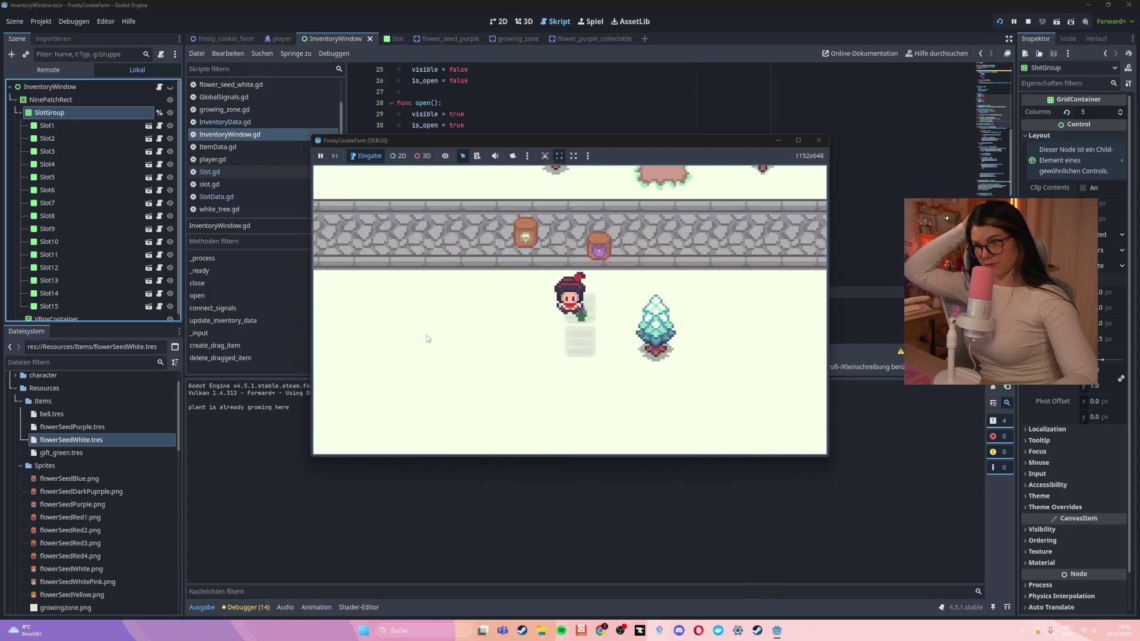
key(d)
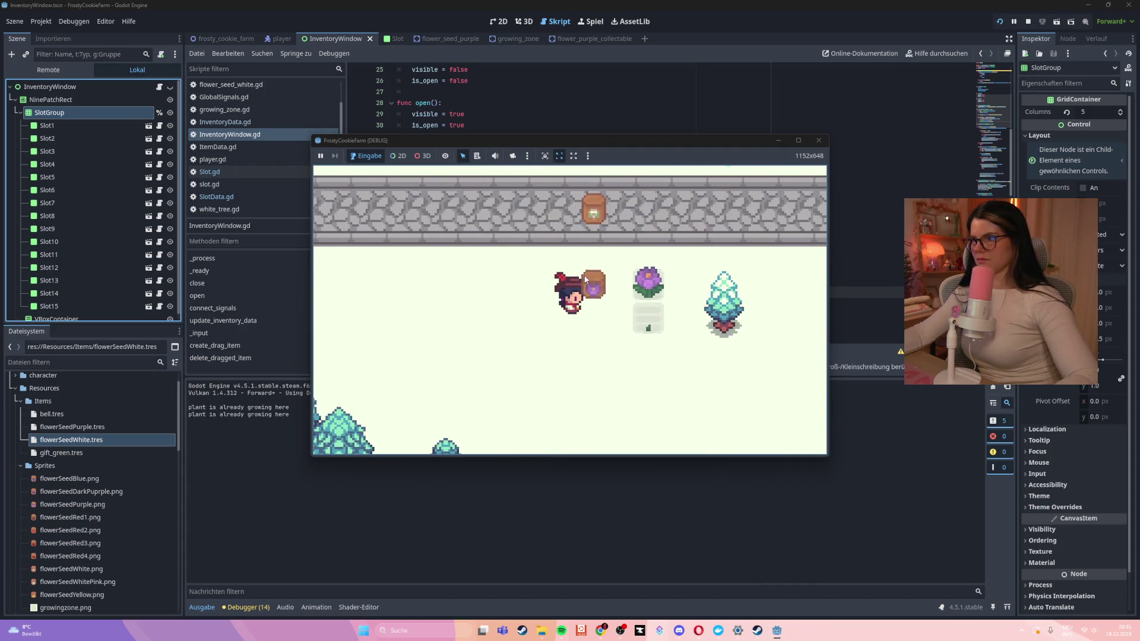
key(w)
click(568, 327)
Walk to the grown flower, check the inventory, and harvest the purple flower
key(s)
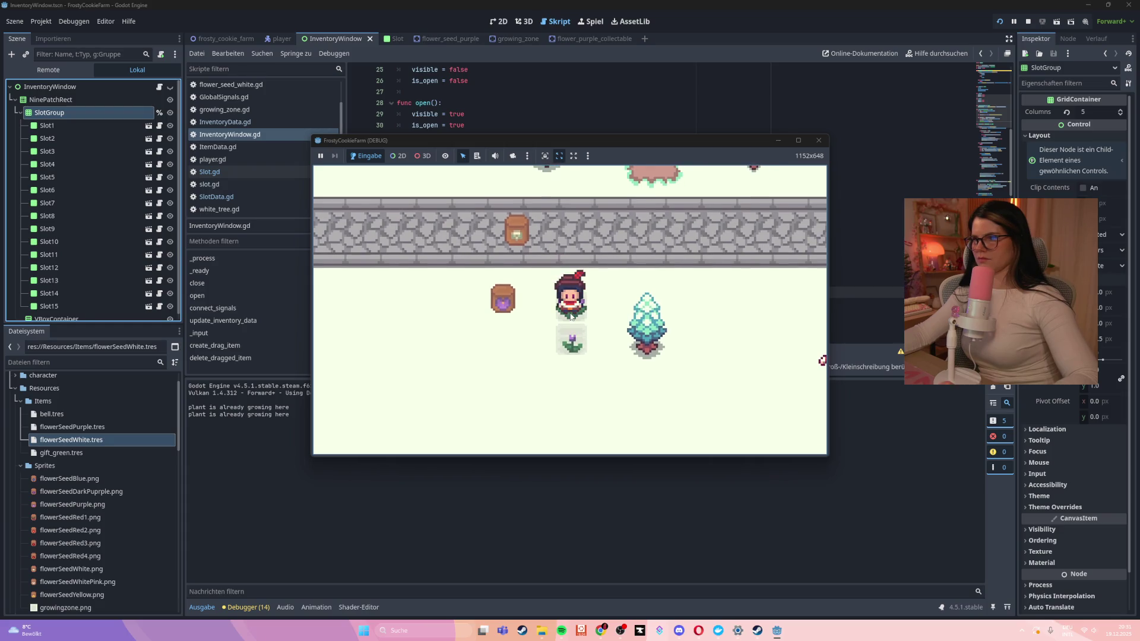
key(d)
key(w)
key(i)
key(i)
key(s)
key(w)
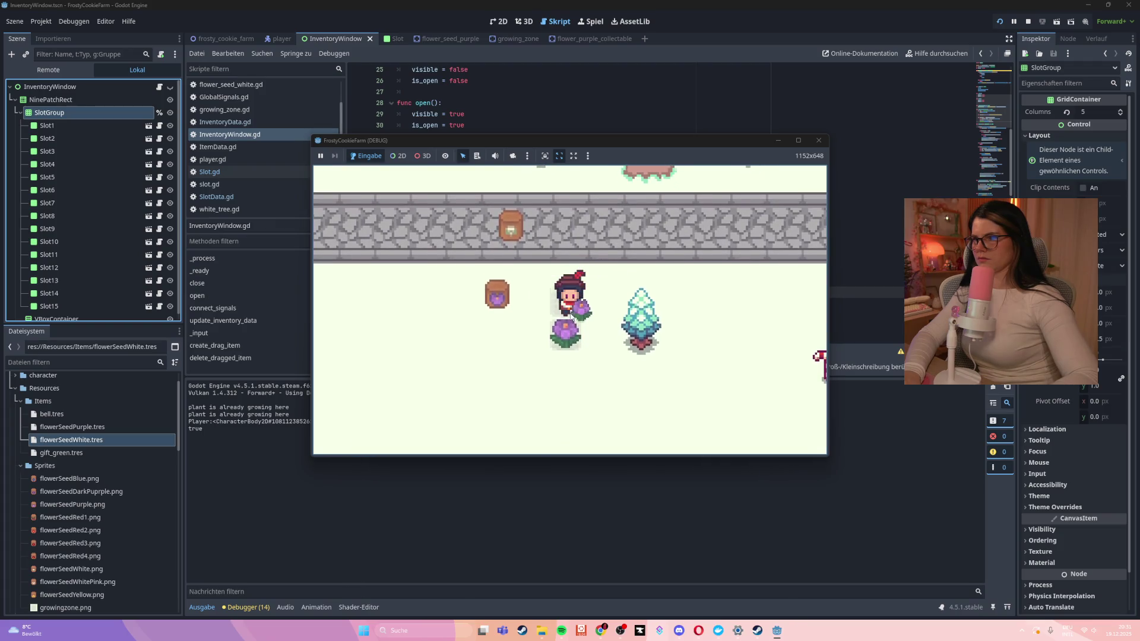
key(s)
key(w)
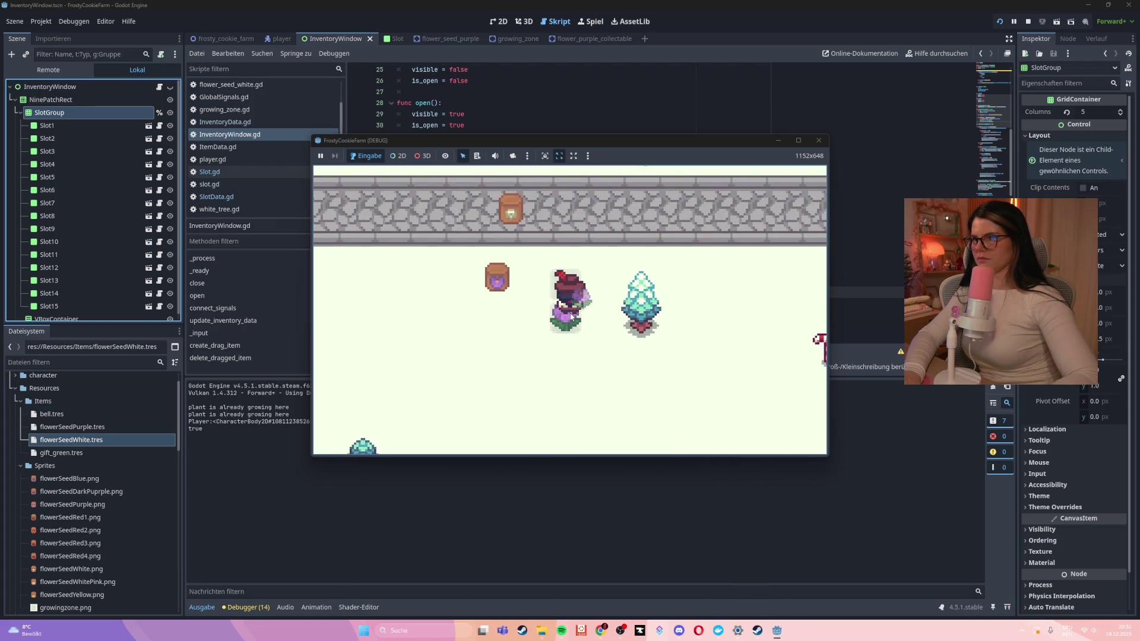
key(w)
key(s)
click(593, 376)
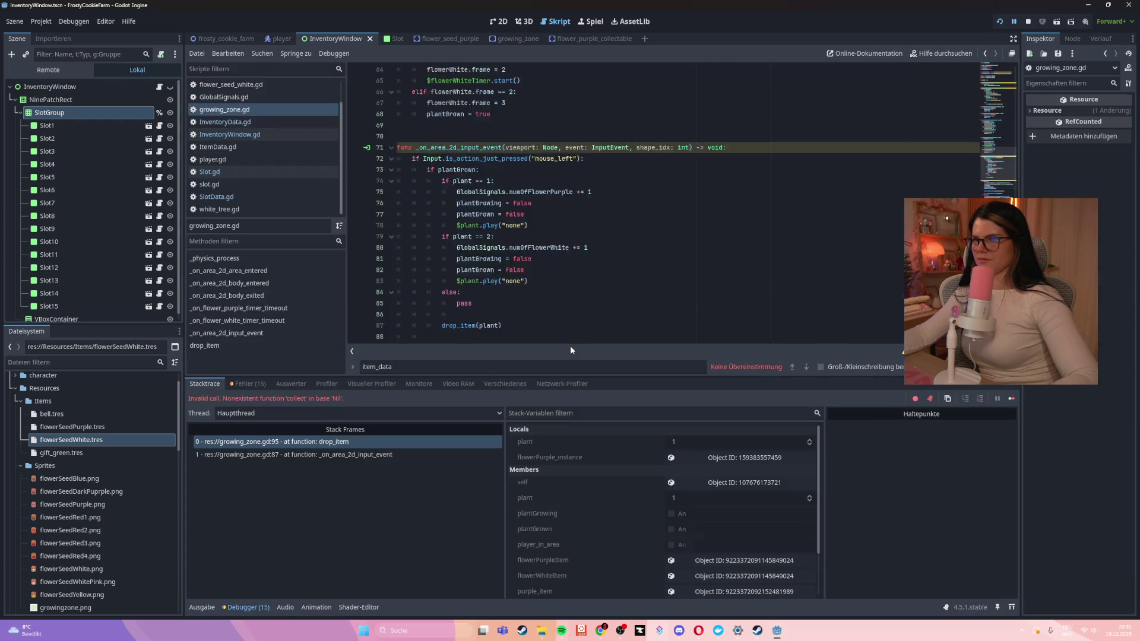
Undo the stray 's' on line 95 of growing_zone.gd and save the script
text(s)
scroll(593, 237, down, 2)
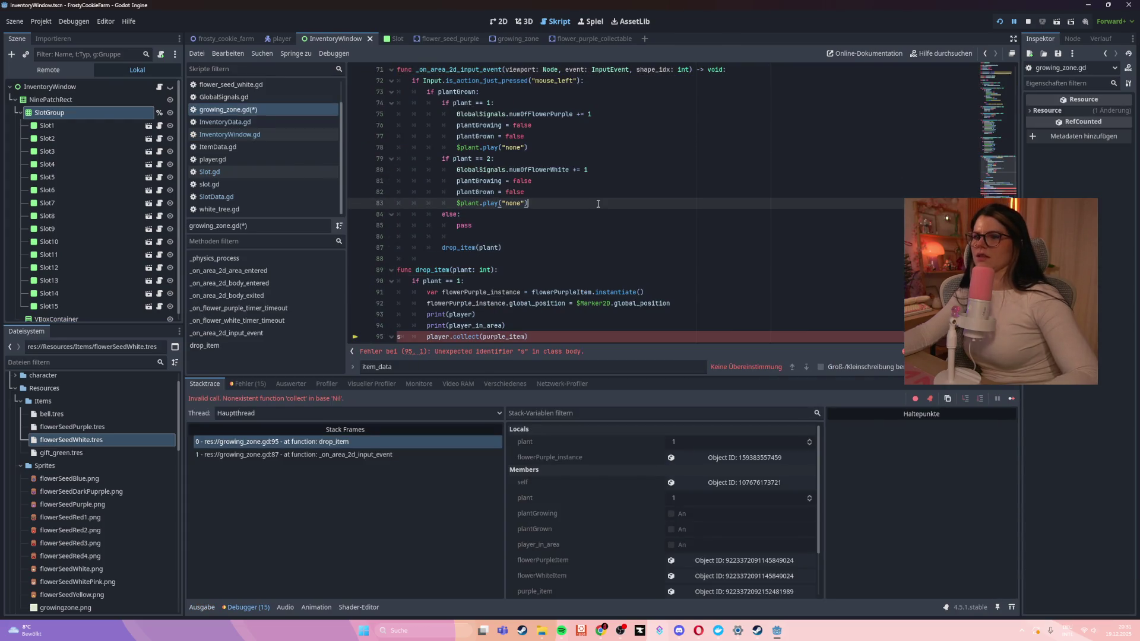
click(593, 136)
key(ctrl+s)
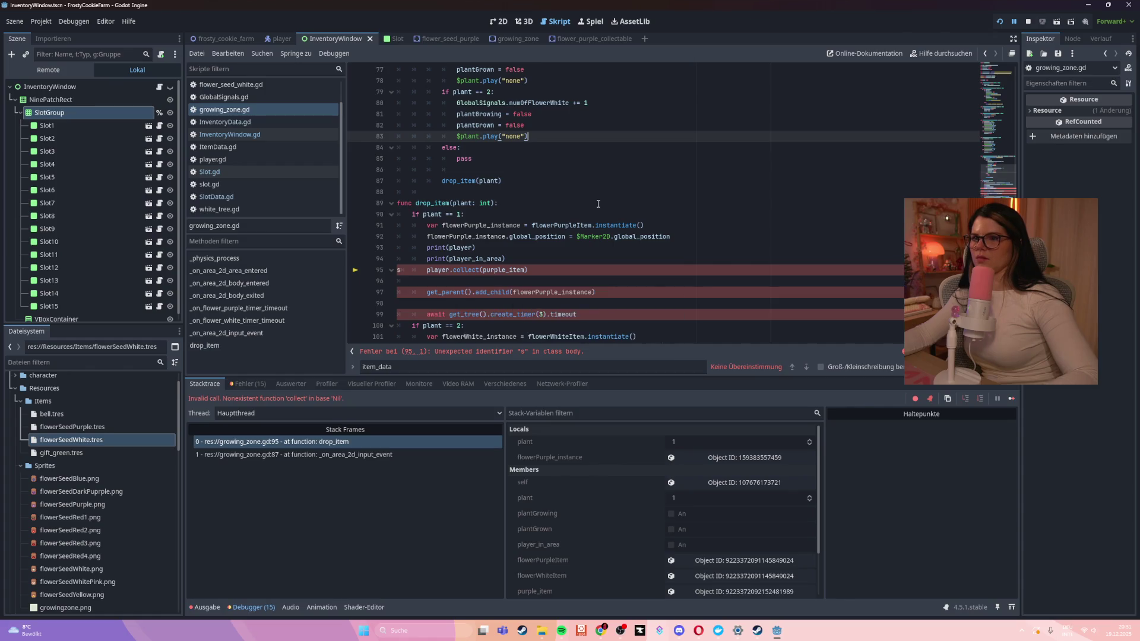
scroll(598, 203, down, 2)
scroll(596, 205, up, 3)
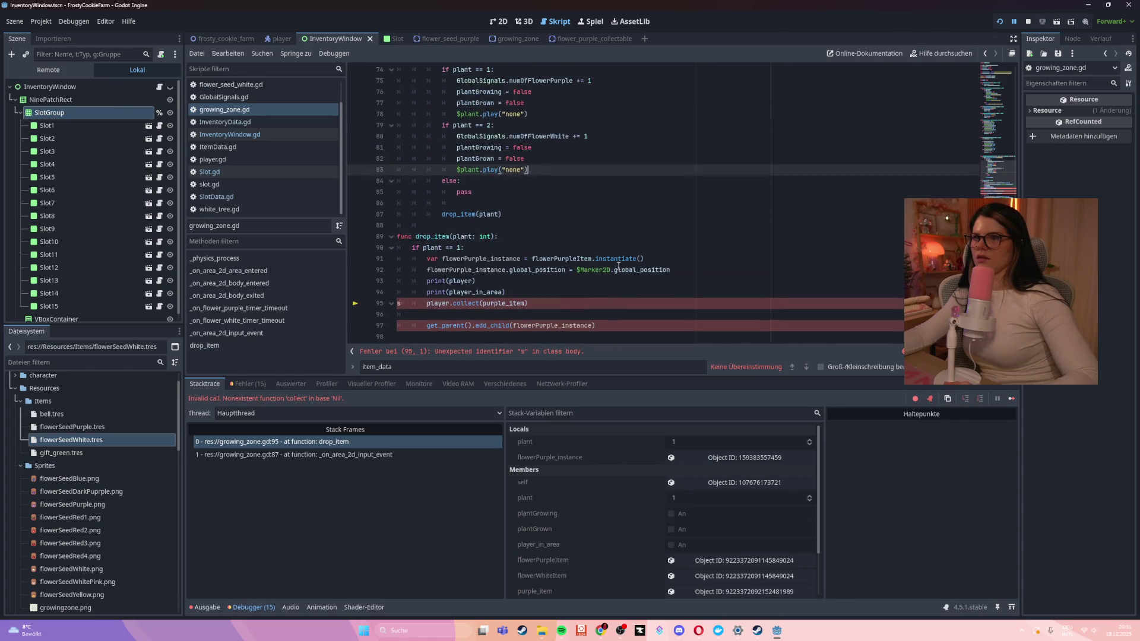
click(618, 265)
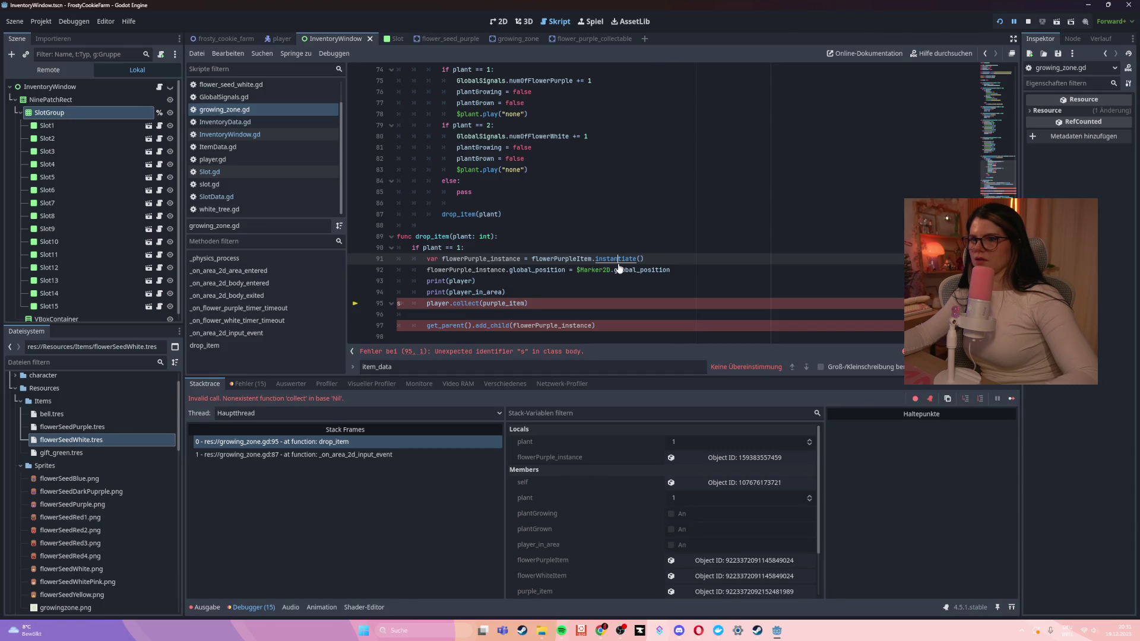
key(ctrl+z)
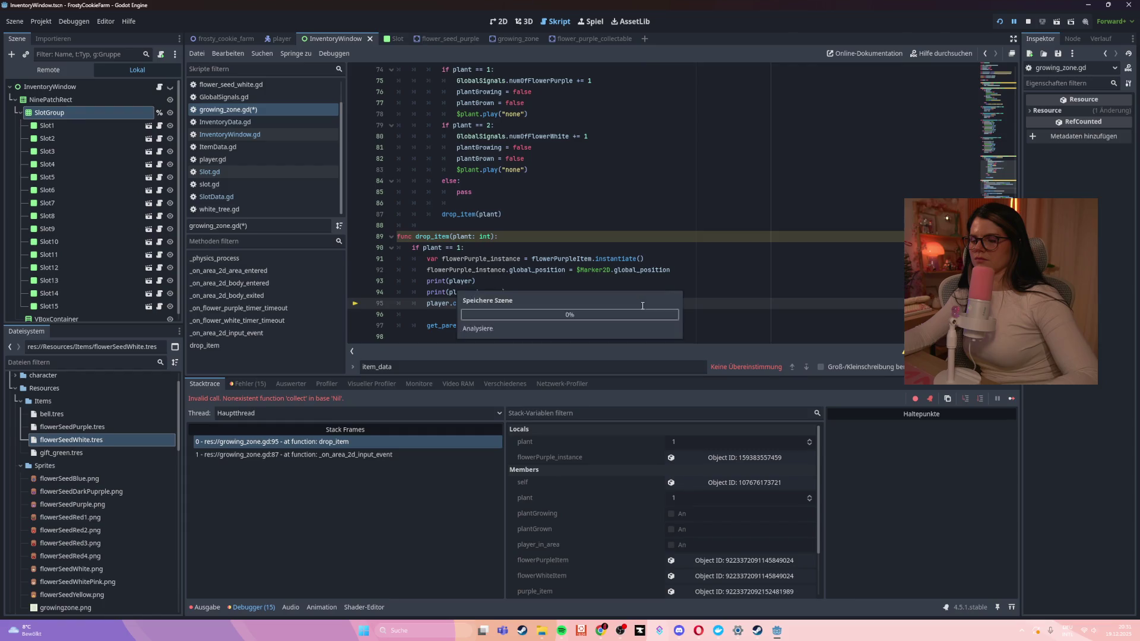
Delete the print(player) and print(player_in_area) debug lines from drop_item
scroll(642, 305, down, 3)
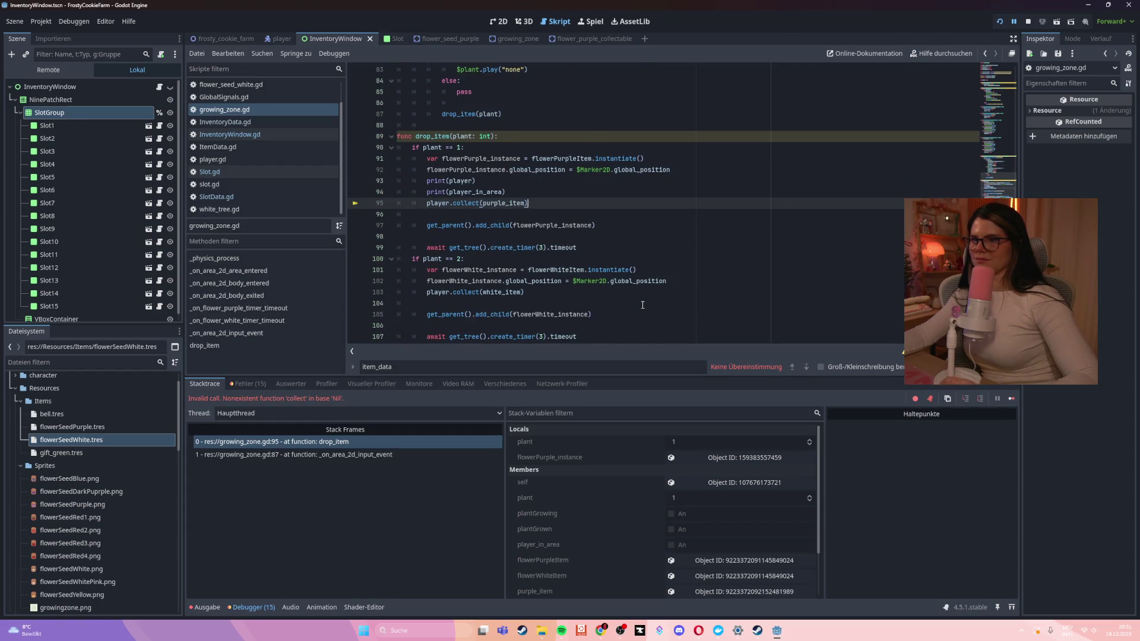
scroll(643, 304, down, 1)
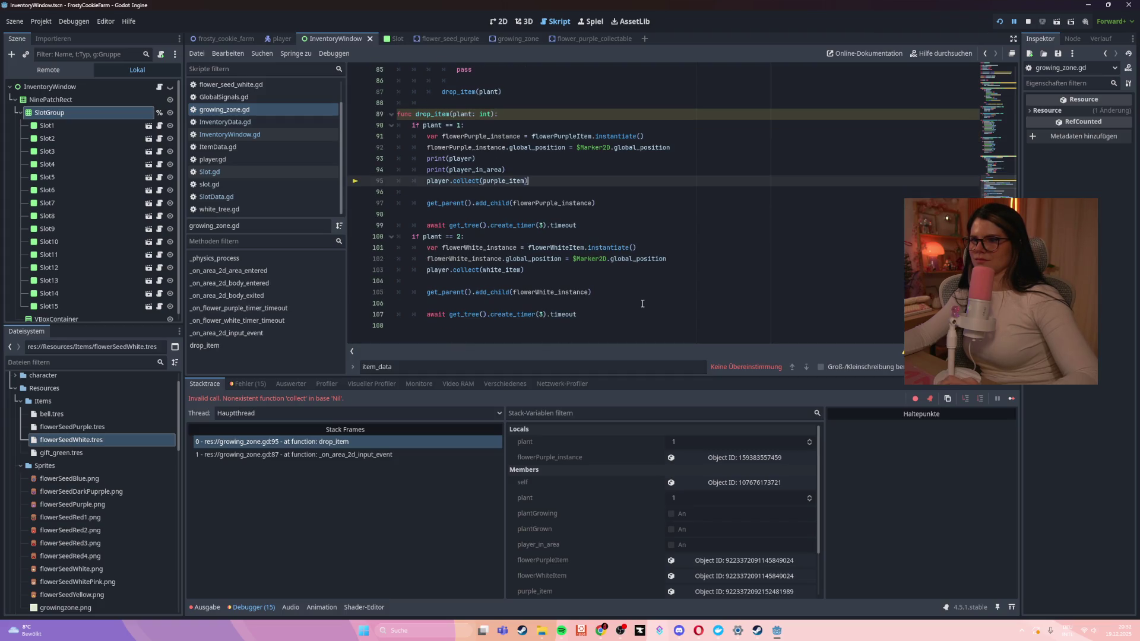
drag(378, 170, 378, 163)
key(BackSpace)
key(BackSpace)
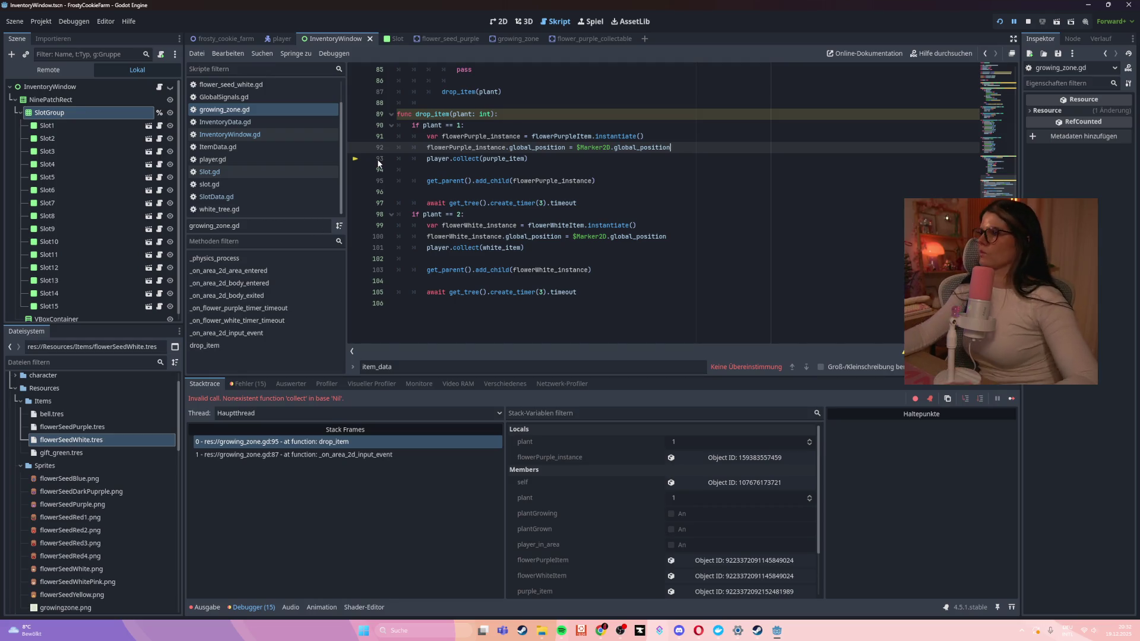
click(705, 238)
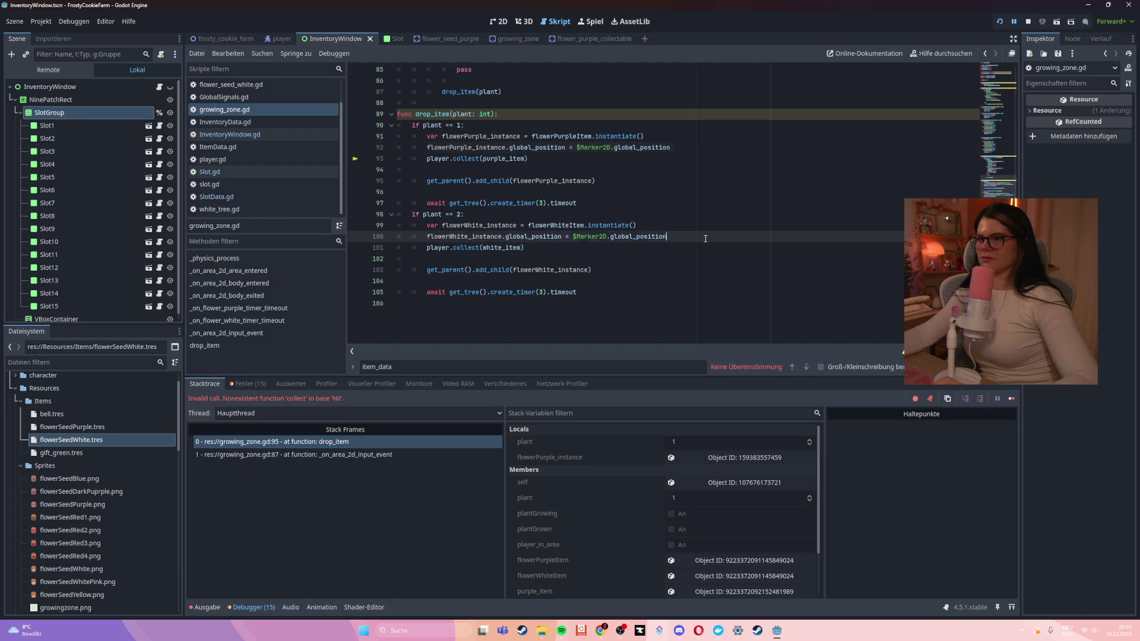
Select the growingZone root and expand the Purple Item resource in the Inspector
click(598, 39)
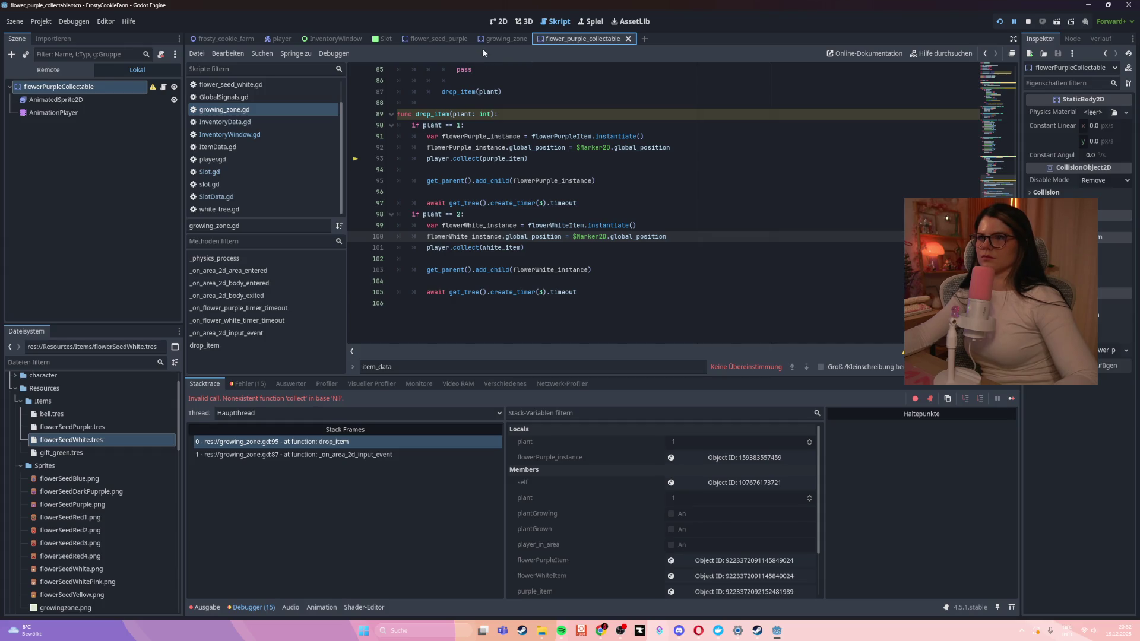
click(505, 39)
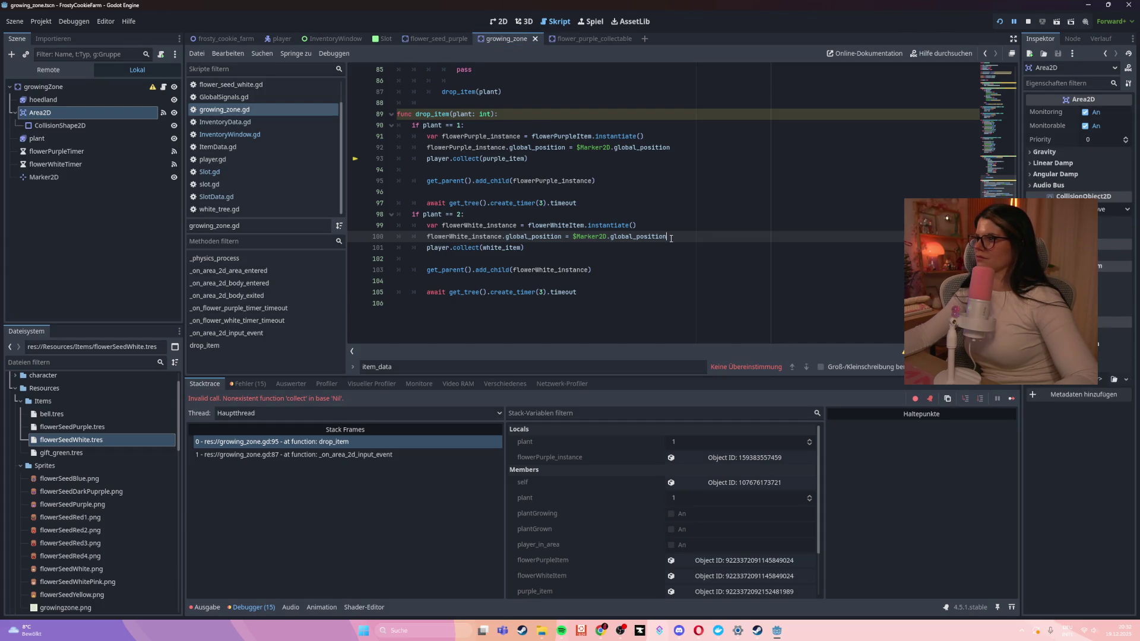
click(130, 88)
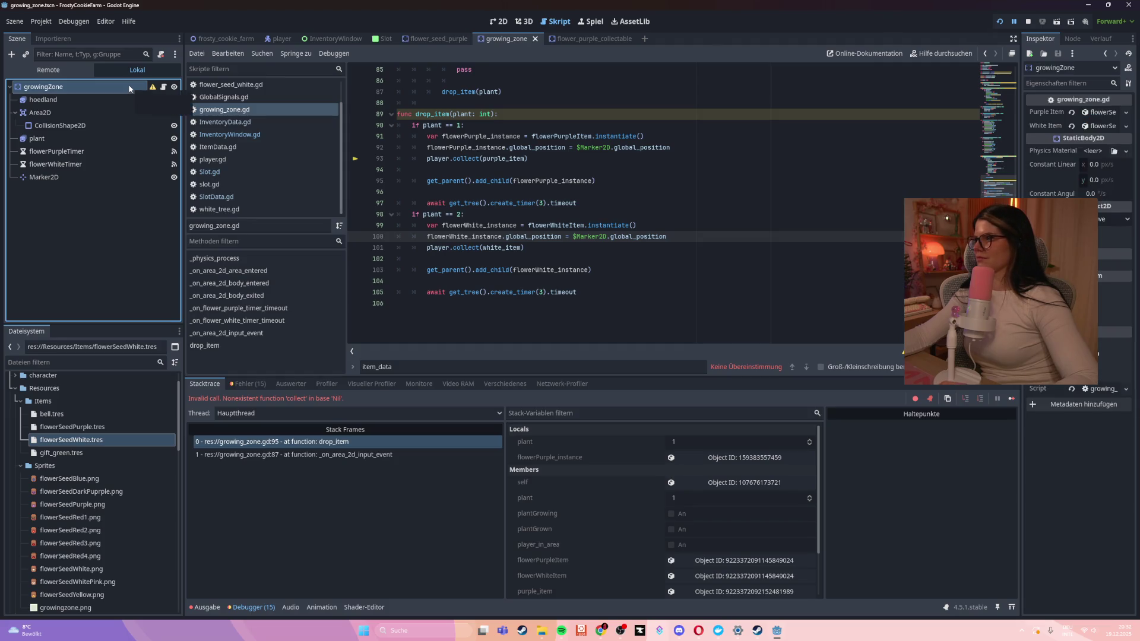
click(1126, 112)
click(1099, 112)
click(1099, 112)
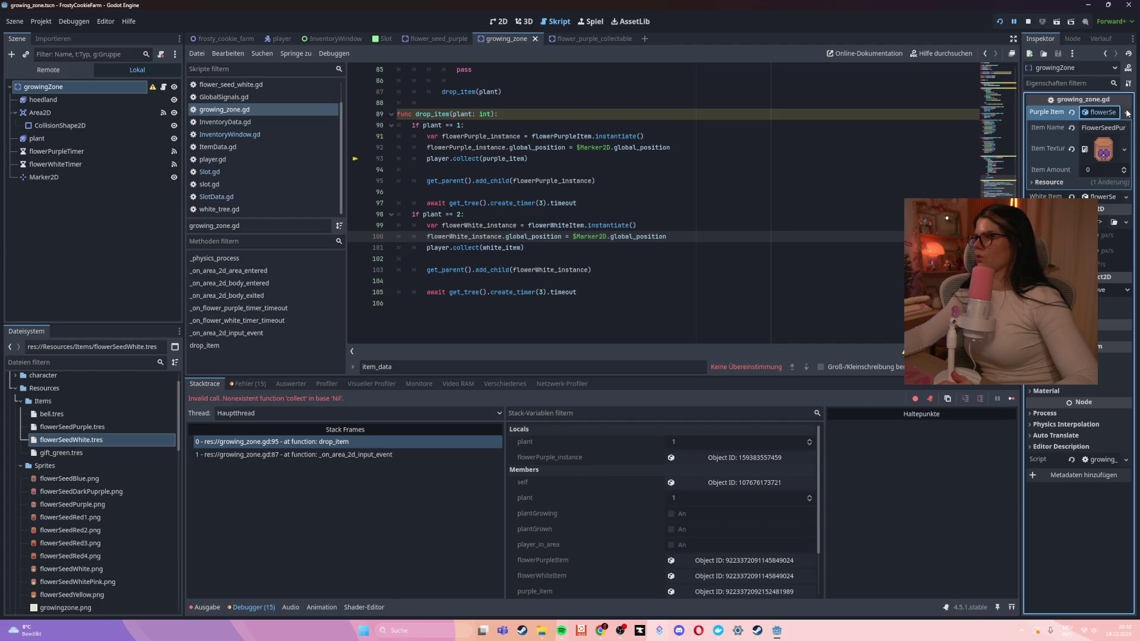
Review drop_item's white-flower branch, then view flower_purple_collectable in the 2D workspace
drag(668, 236, 603, 201)
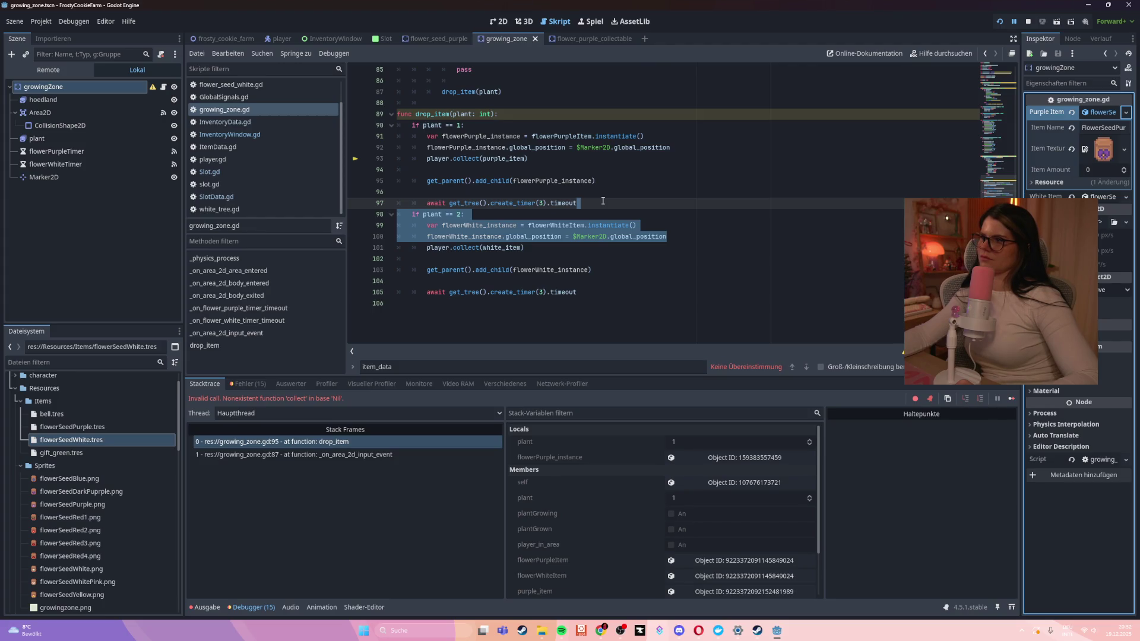
scroll(601, 202, up, 20)
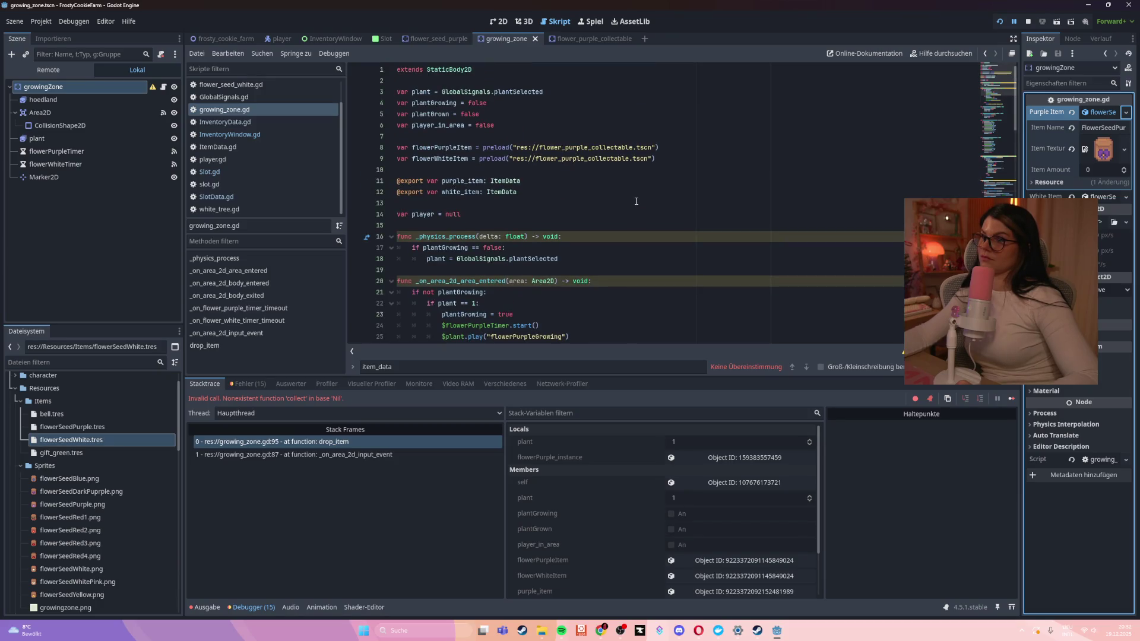
click(590, 41)
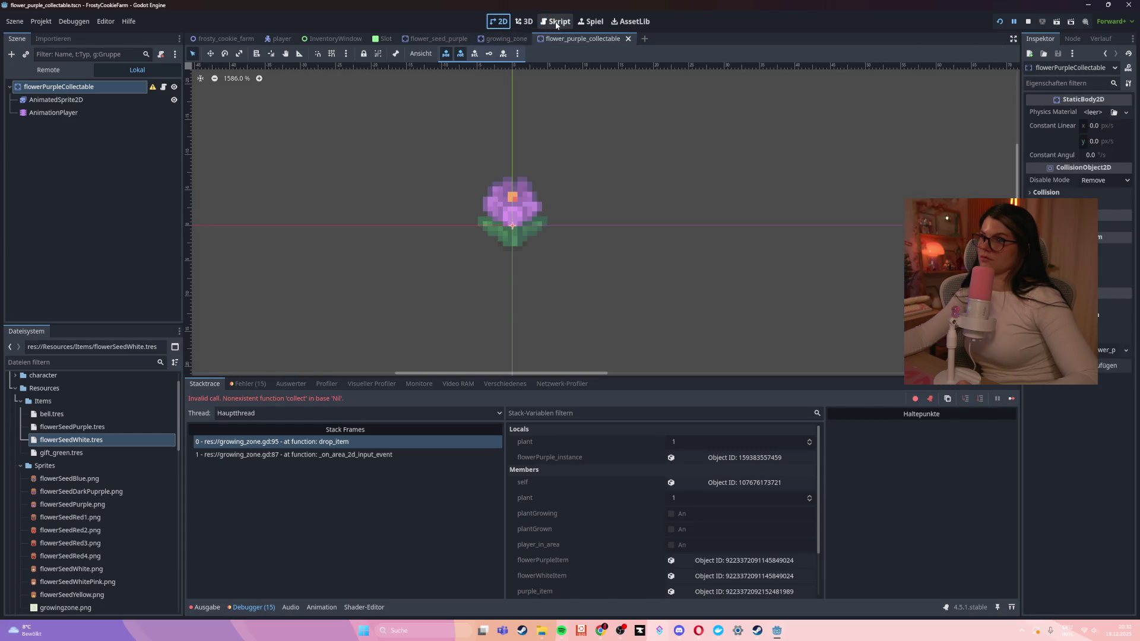
click(556, 22)
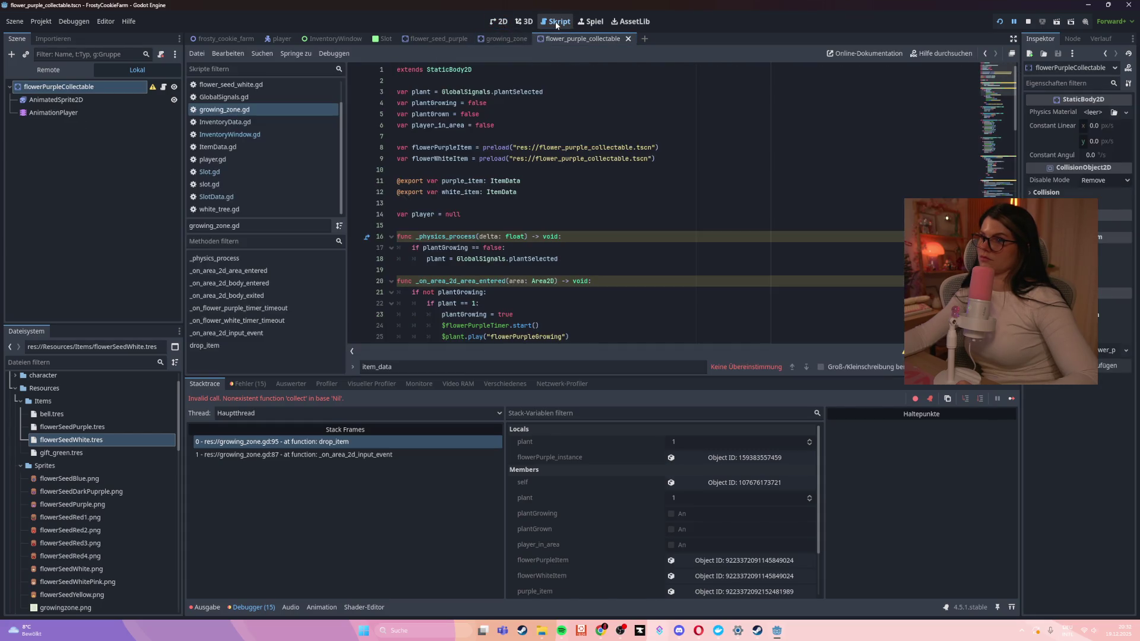
click(593, 214)
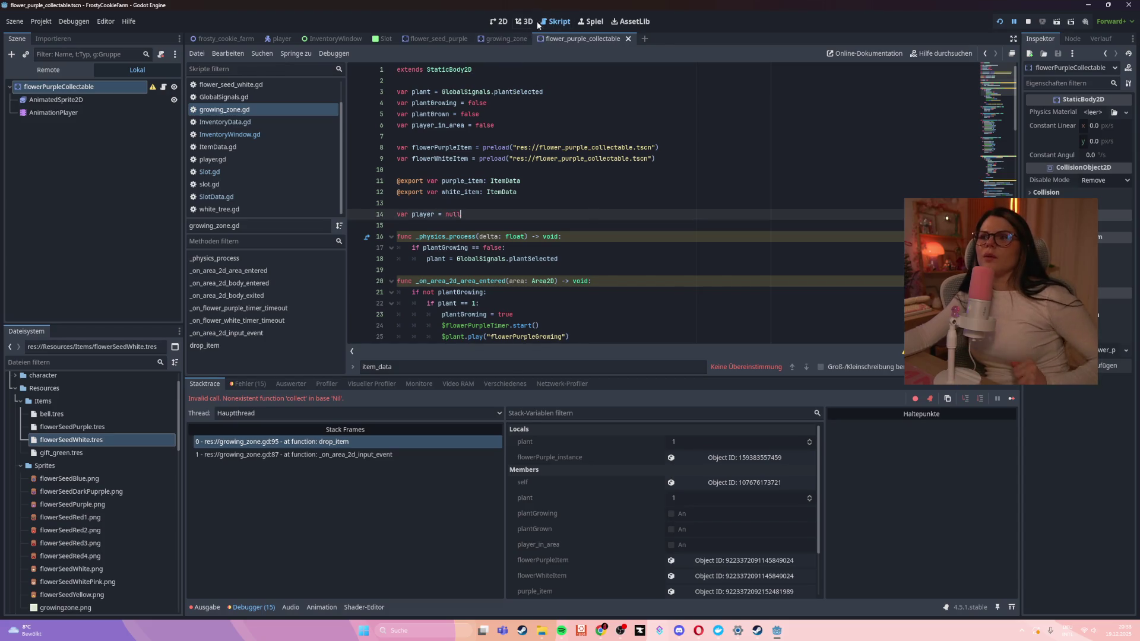
click(500, 23)
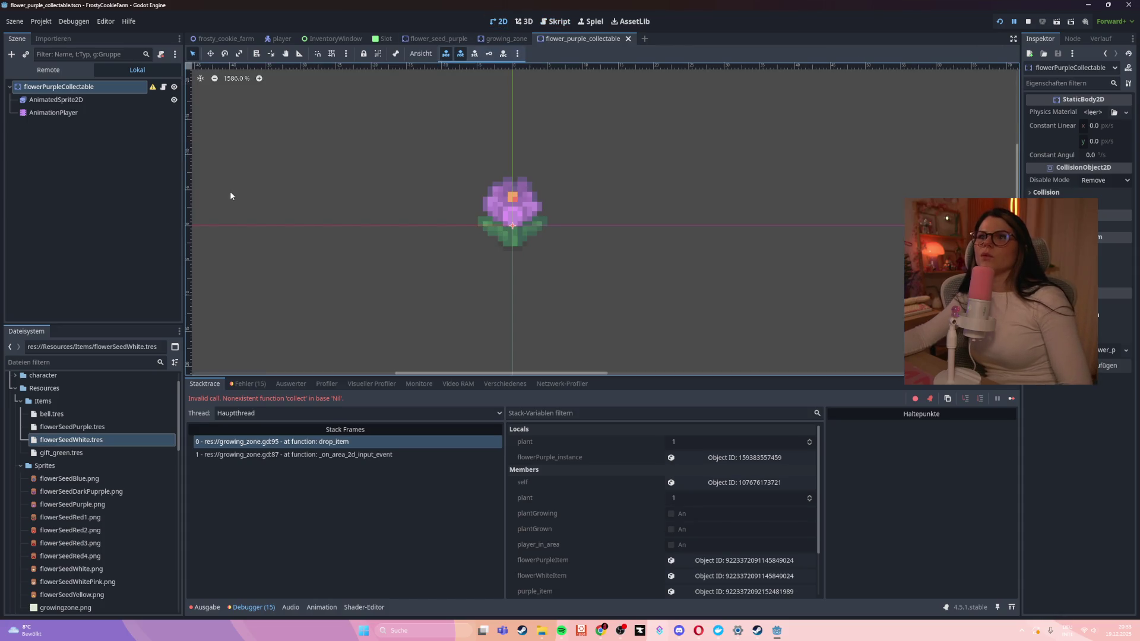
Inspect the flower's AnimationPlayer, root node, and the flowerSeedPurple.tres resource
click(67, 112)
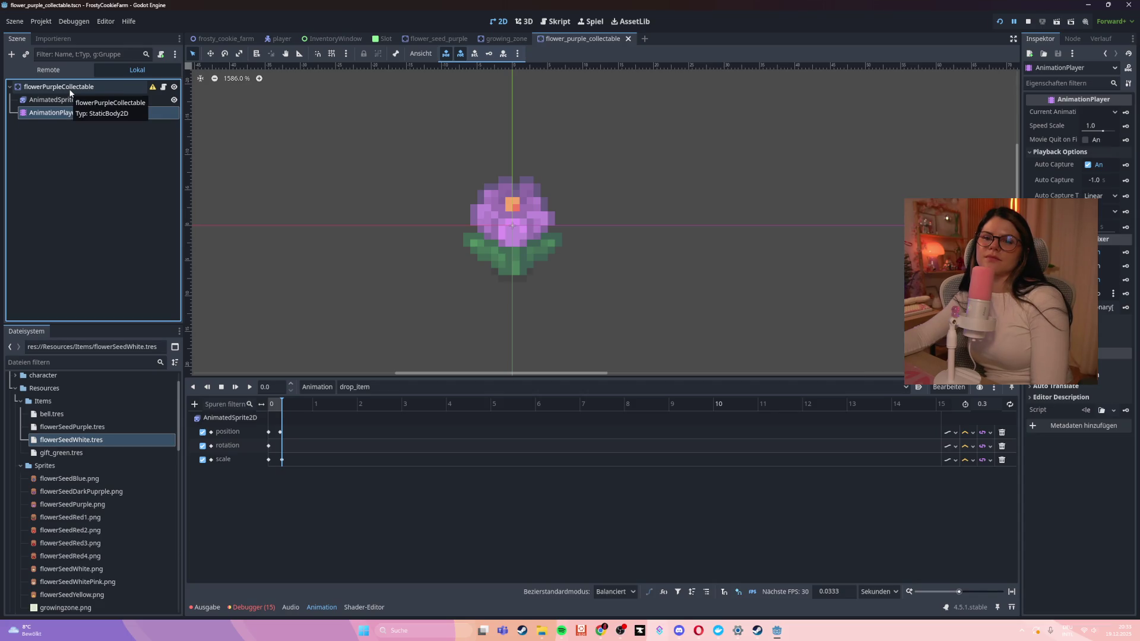
click(70, 89)
click(53, 414)
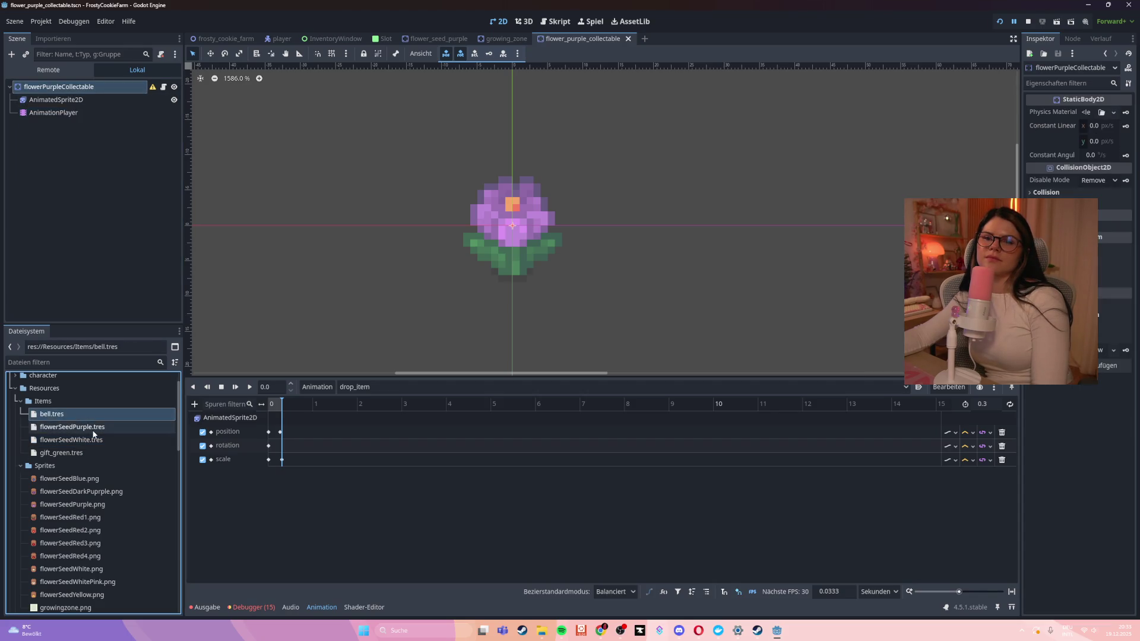
click(93, 431)
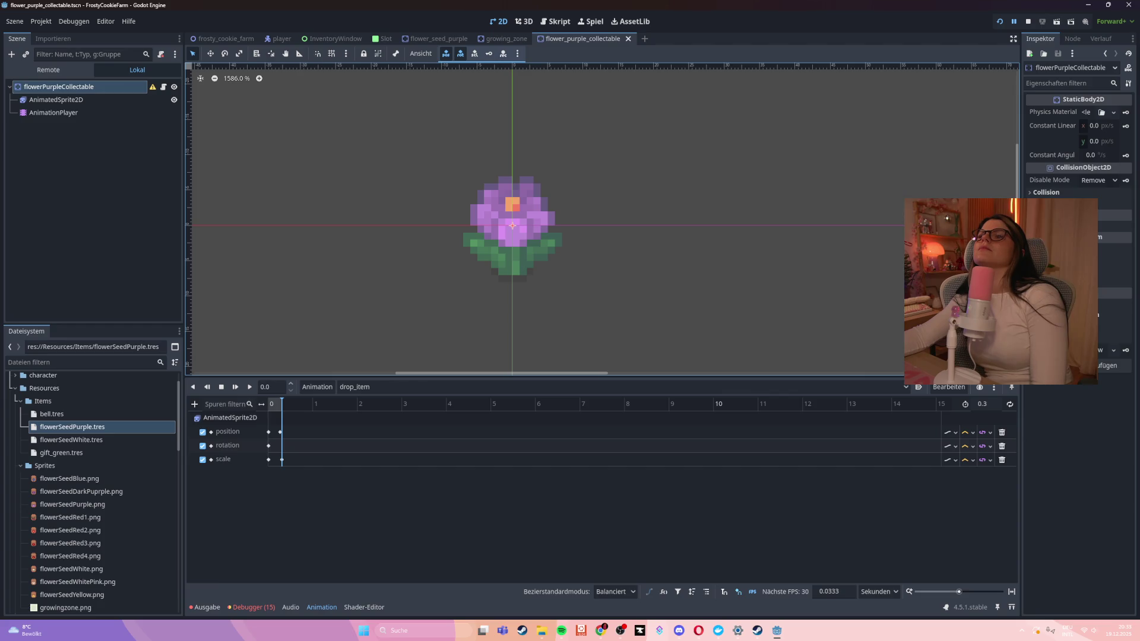
Return to the growing_zone scene and stop the paused debugging session
click(501, 39)
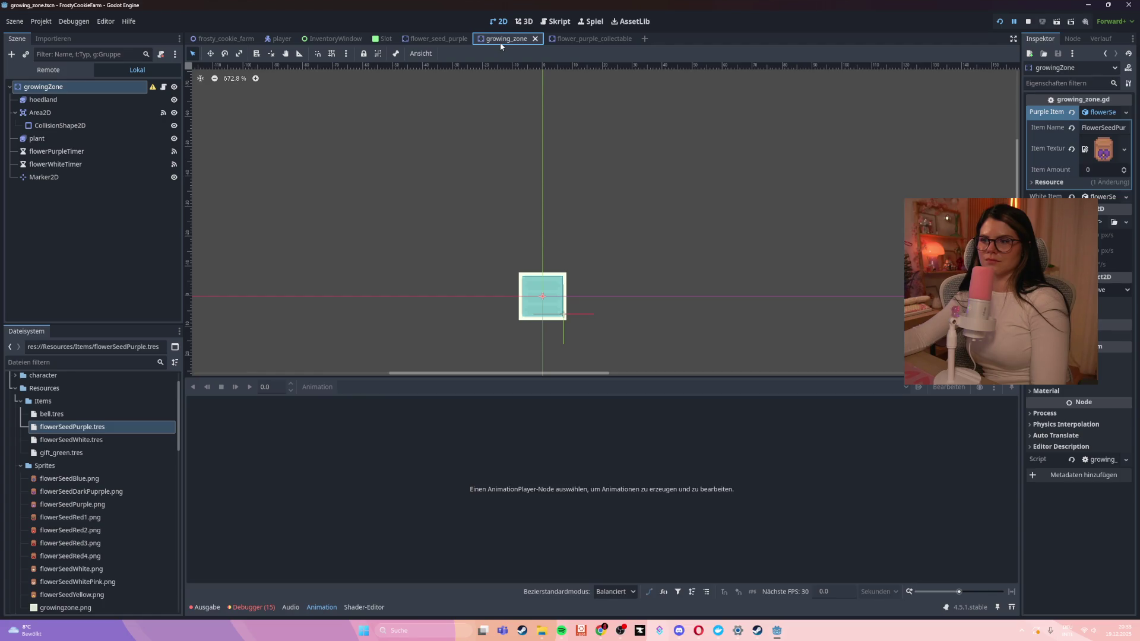
click(720, 229)
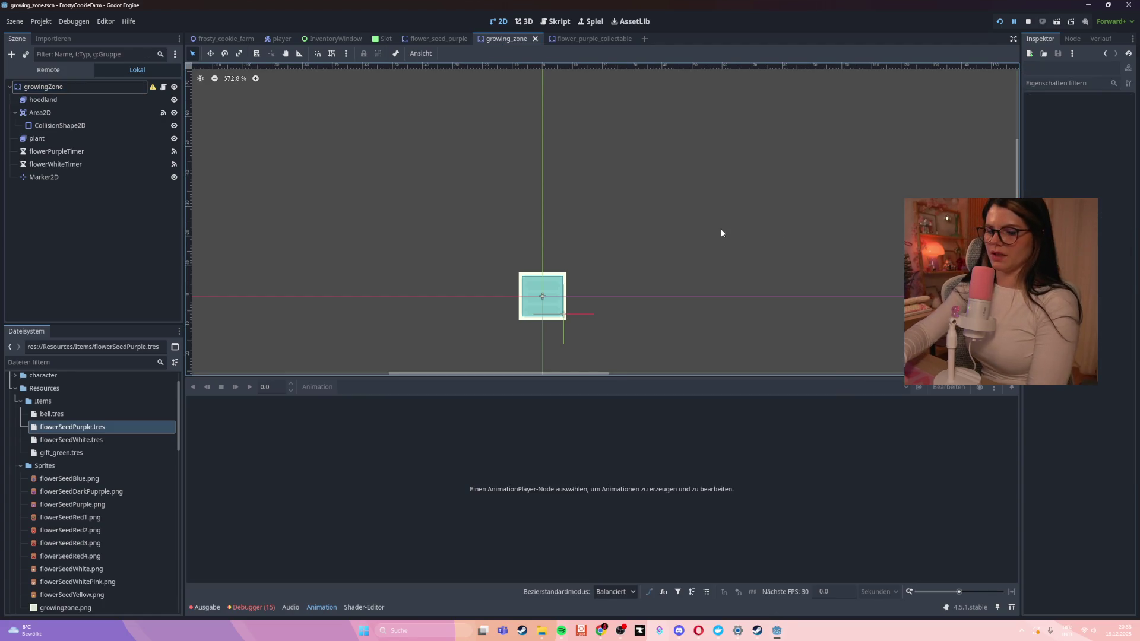
click(819, 141)
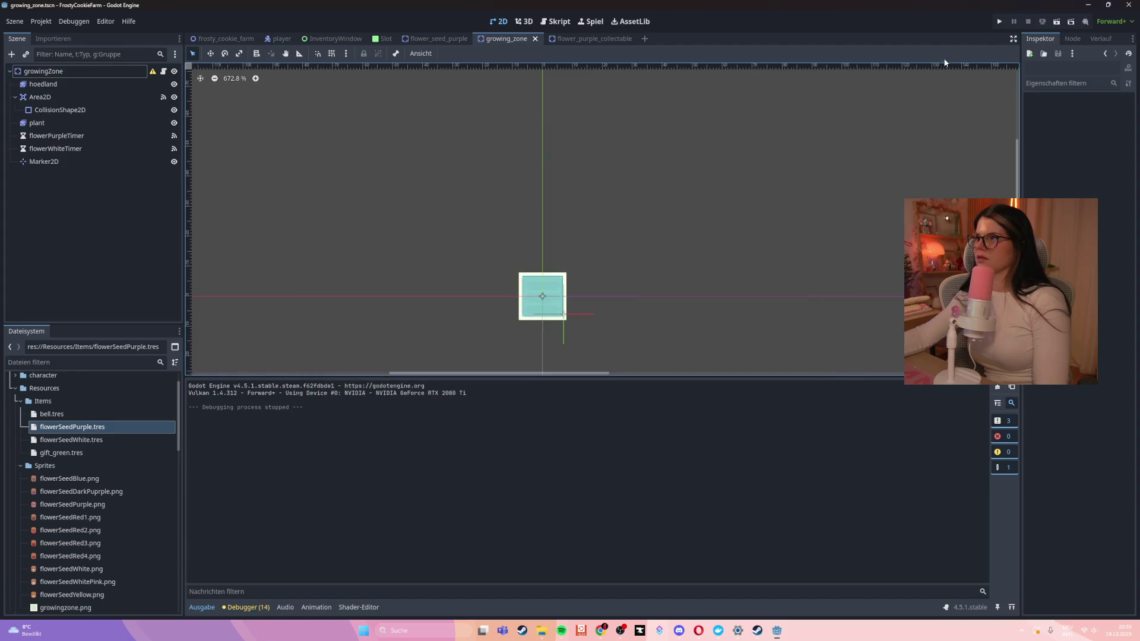
Run the game, walk down, and pick up the purple seed bag
key(F5)
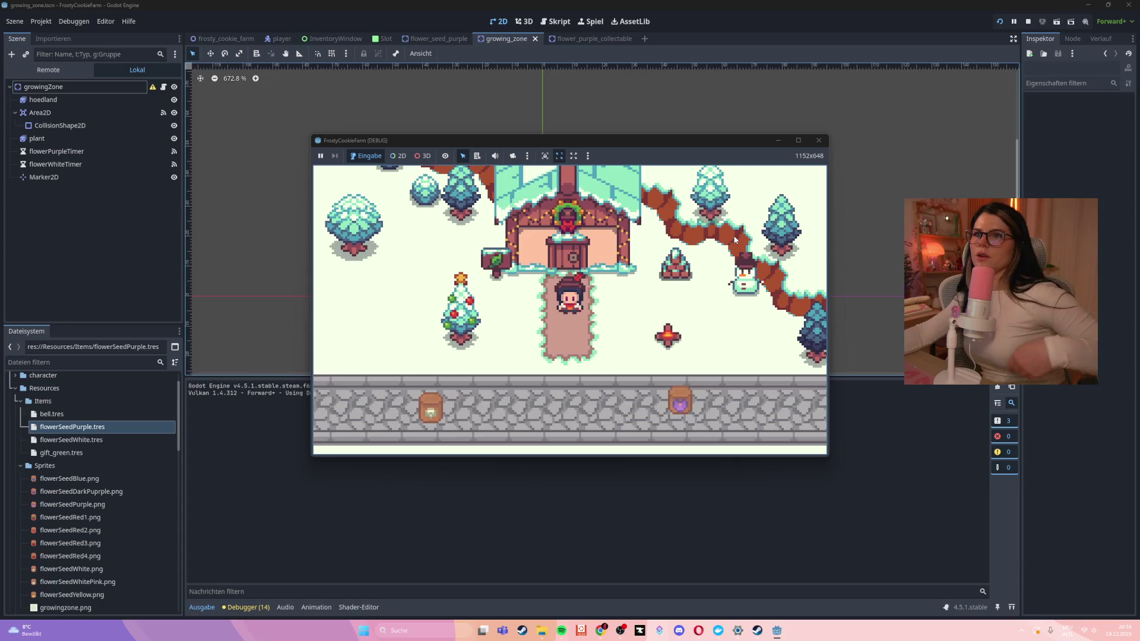
key(s)
mouse_move(611, 299)
mouse_down()
mouse_move(561, 328)
mouse_move(446, 340)
mouse_up()
key(a)
key(s)
key(i)
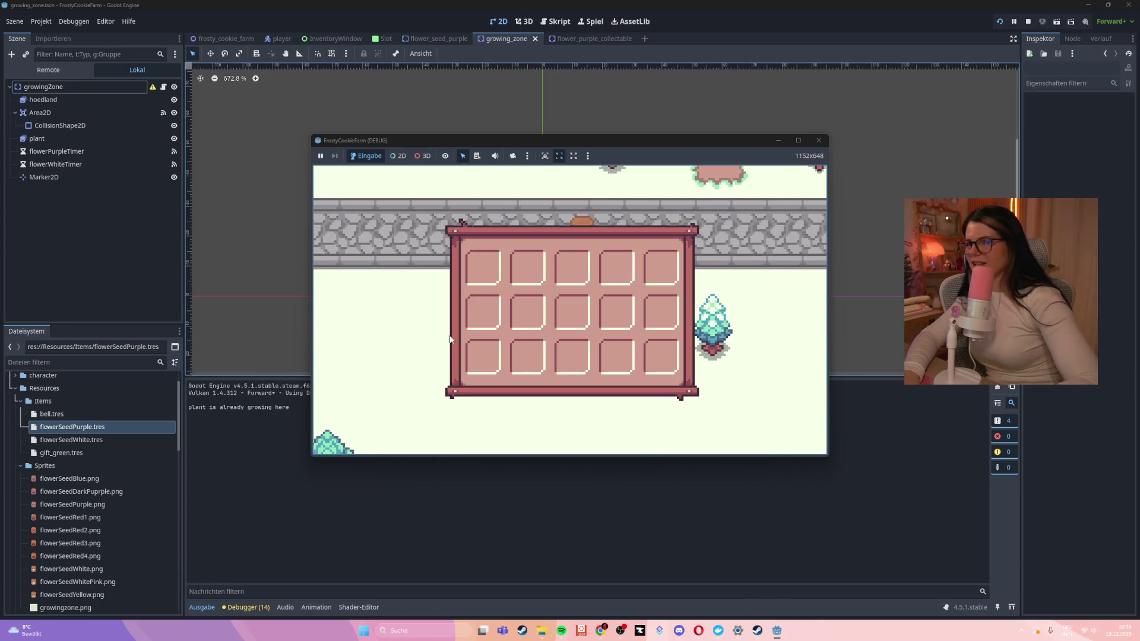
key(i)
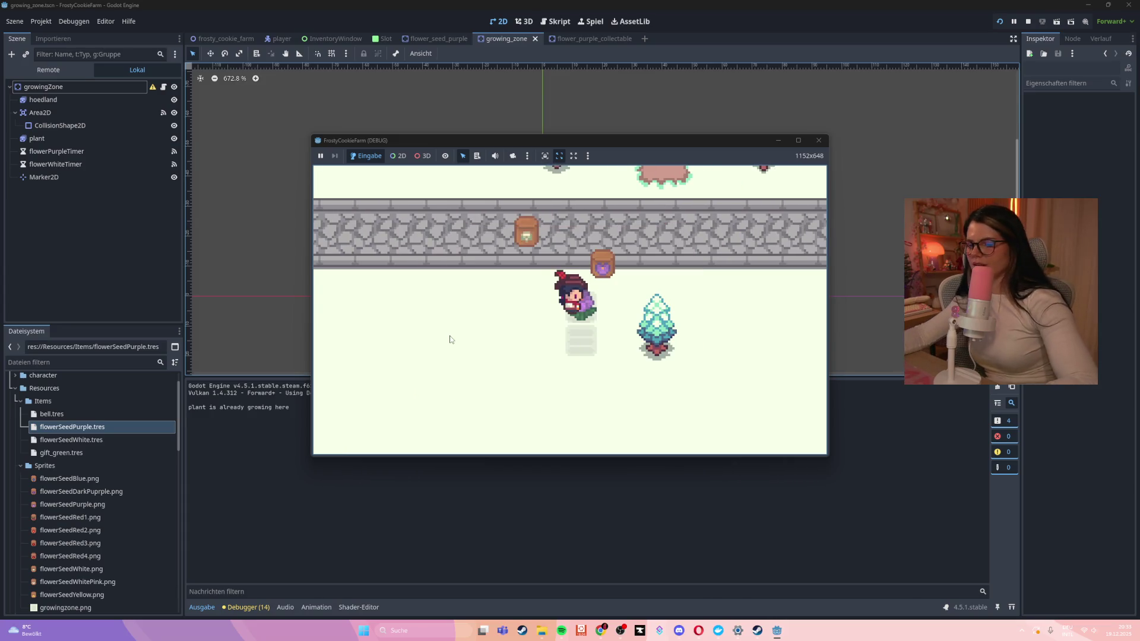
Check the still-empty 5x3 inventory grid while walking, then close the game
key(i)
key(i)
key(i)
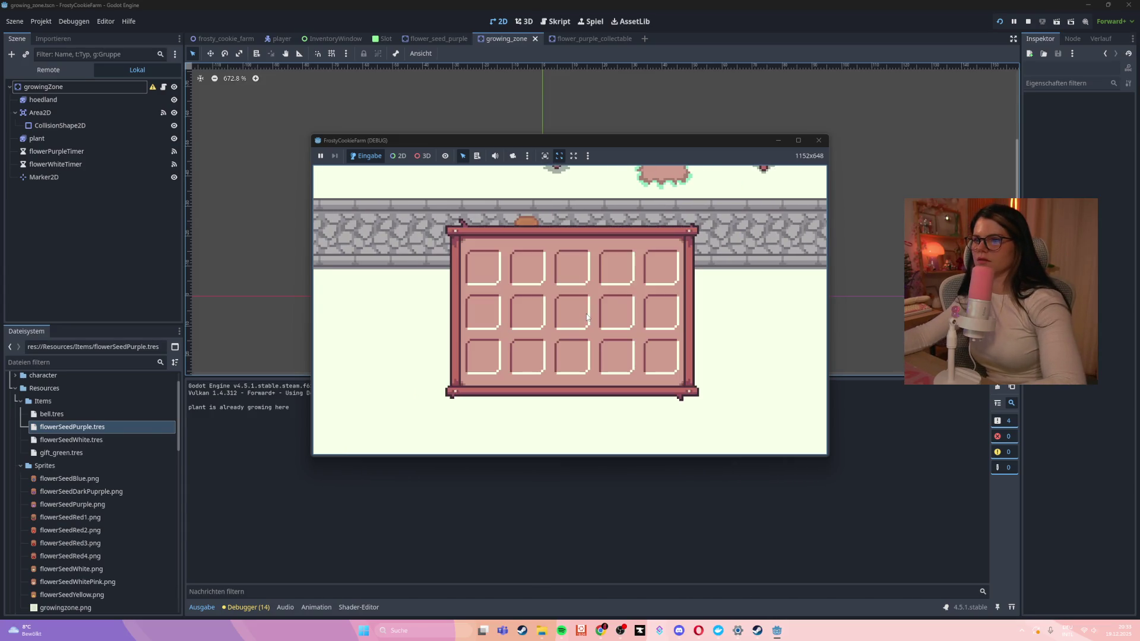
key(s)
key(i)
key(a)
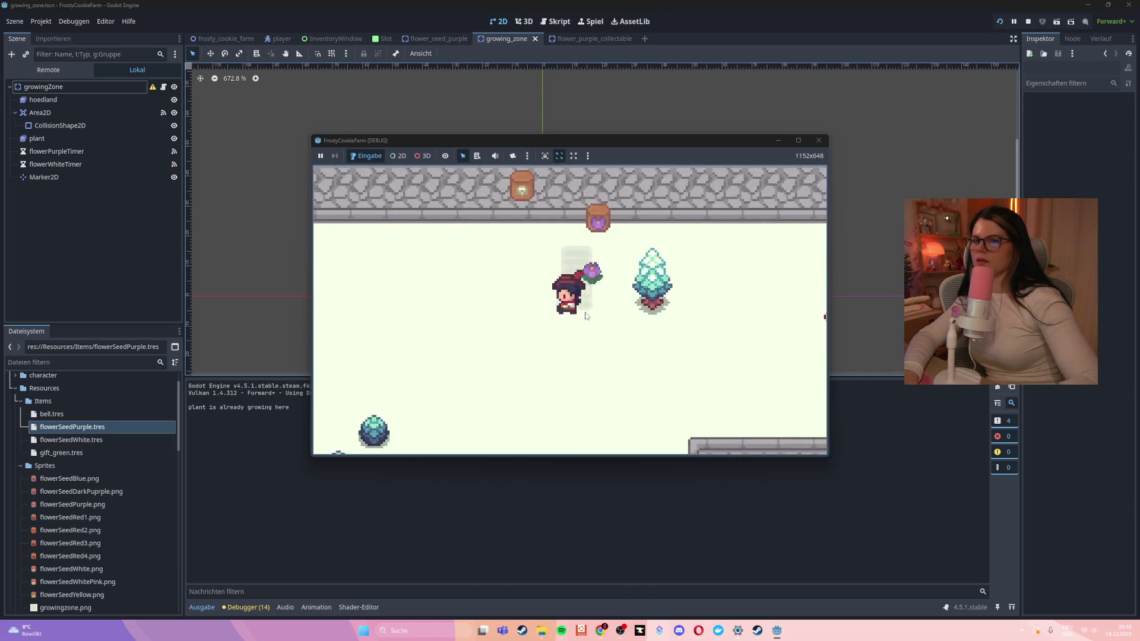
key(i)
key(i)
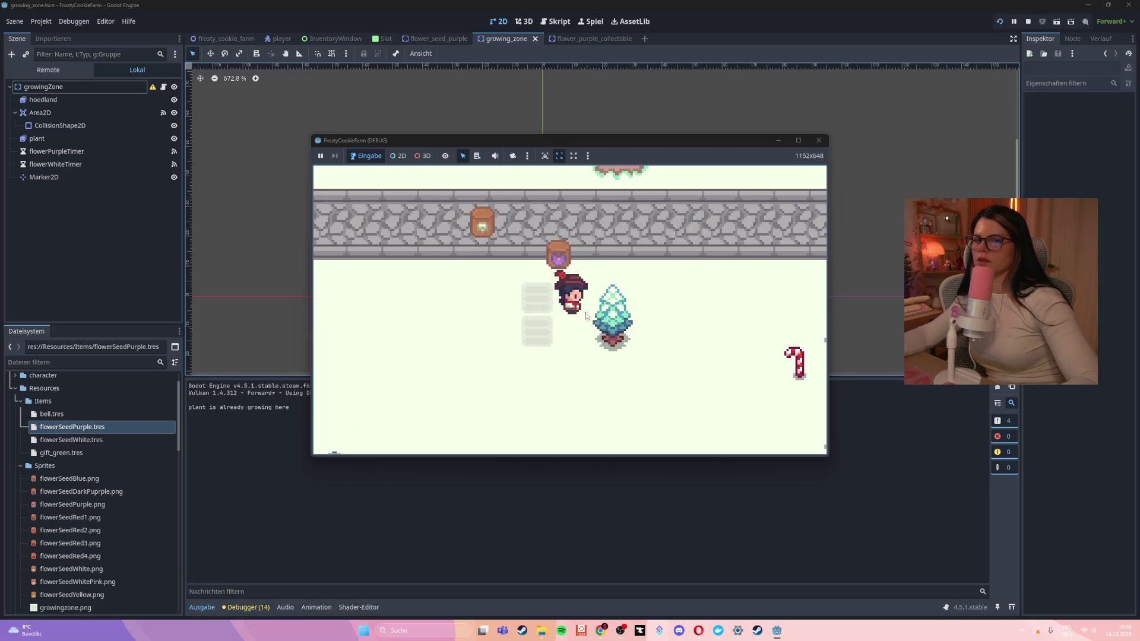
click(819, 140)
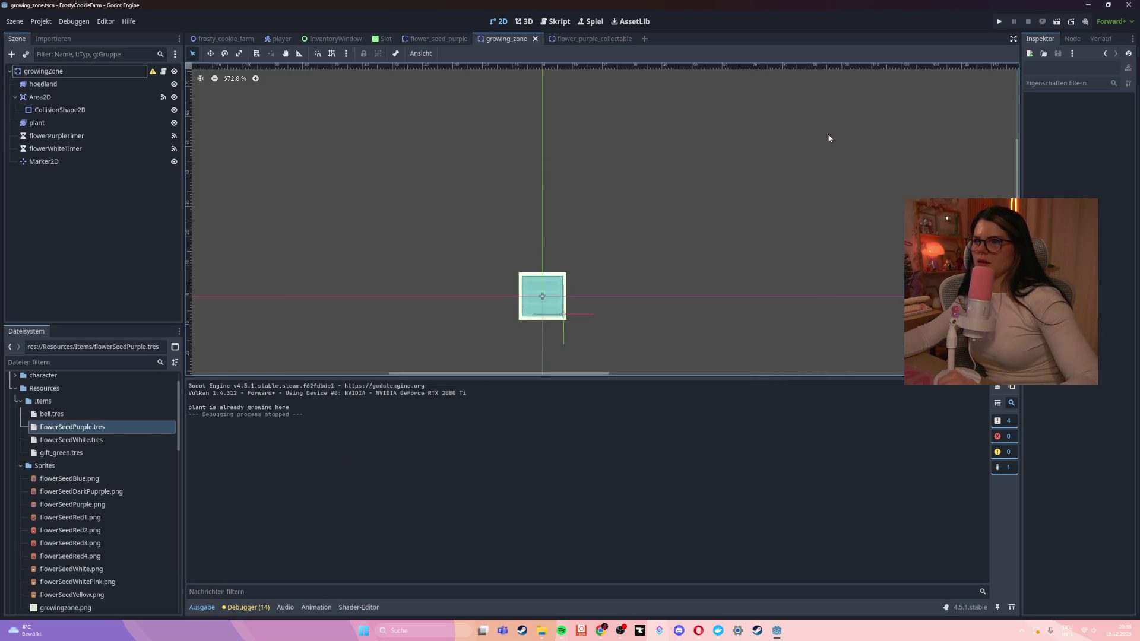
From the player scene, review drop_item in growing_zone.gd in the script editor
click(278, 39)
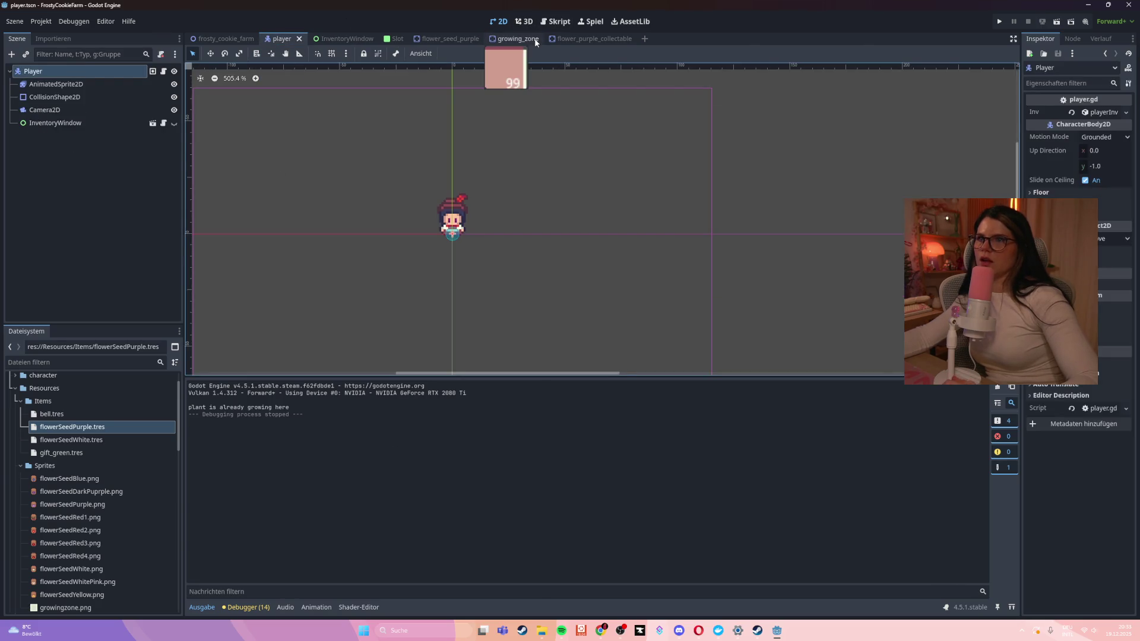
click(562, 24)
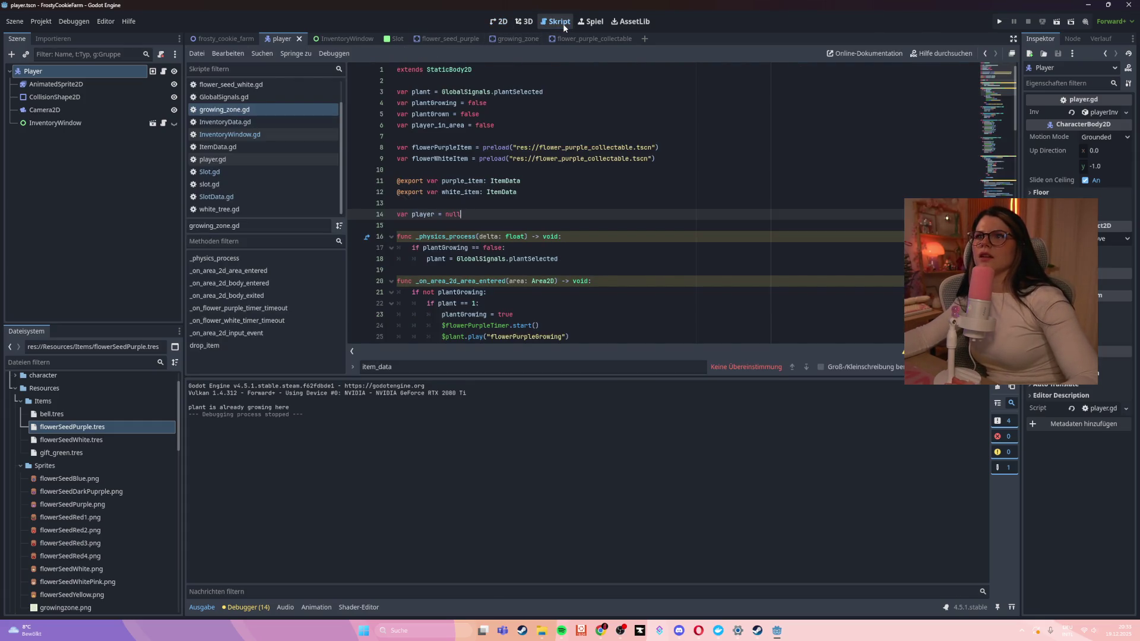
scroll(490, 187, down, 20)
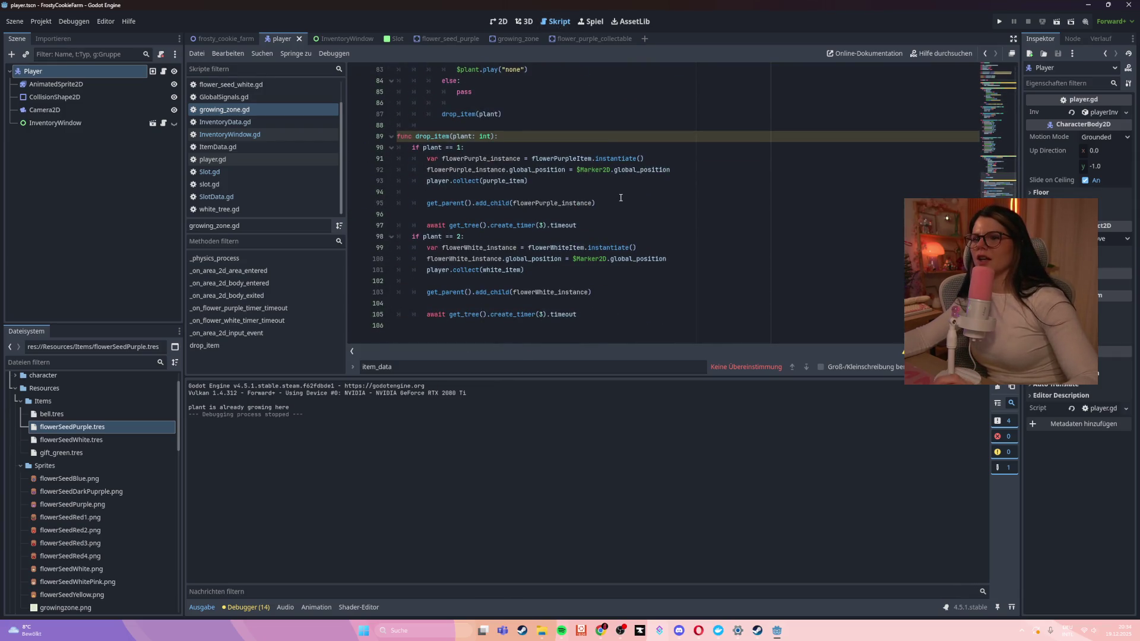
scroll(490, 186, up, 1)
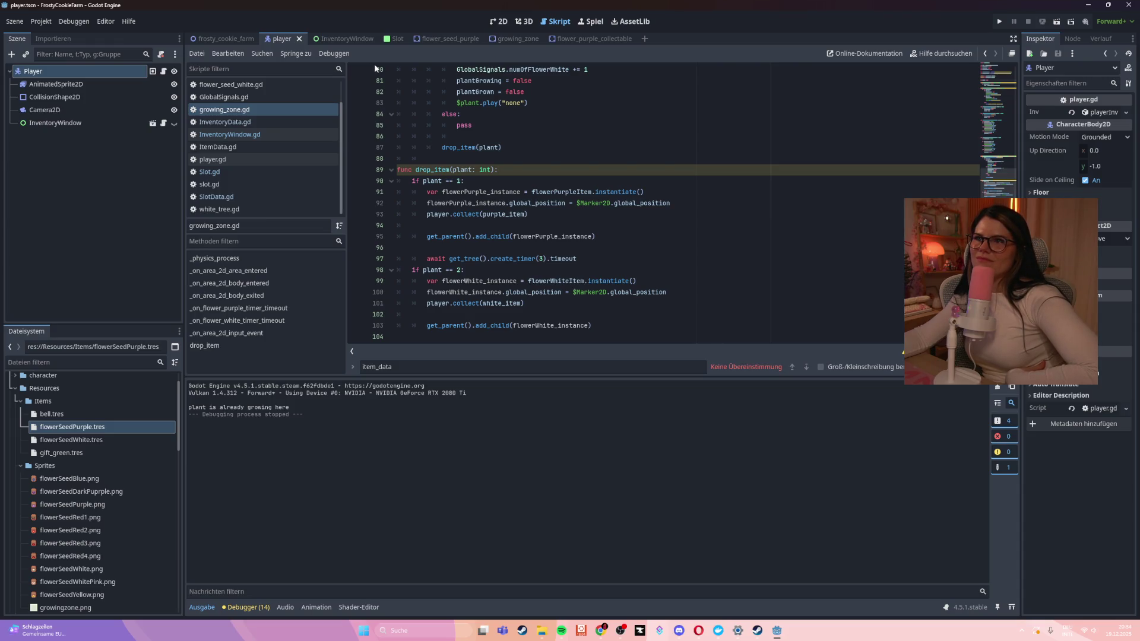
Open player.gd at the inv.insert(item) line in collect
click(314, 159)
scroll(445, 249, down, 6)
click(472, 303)
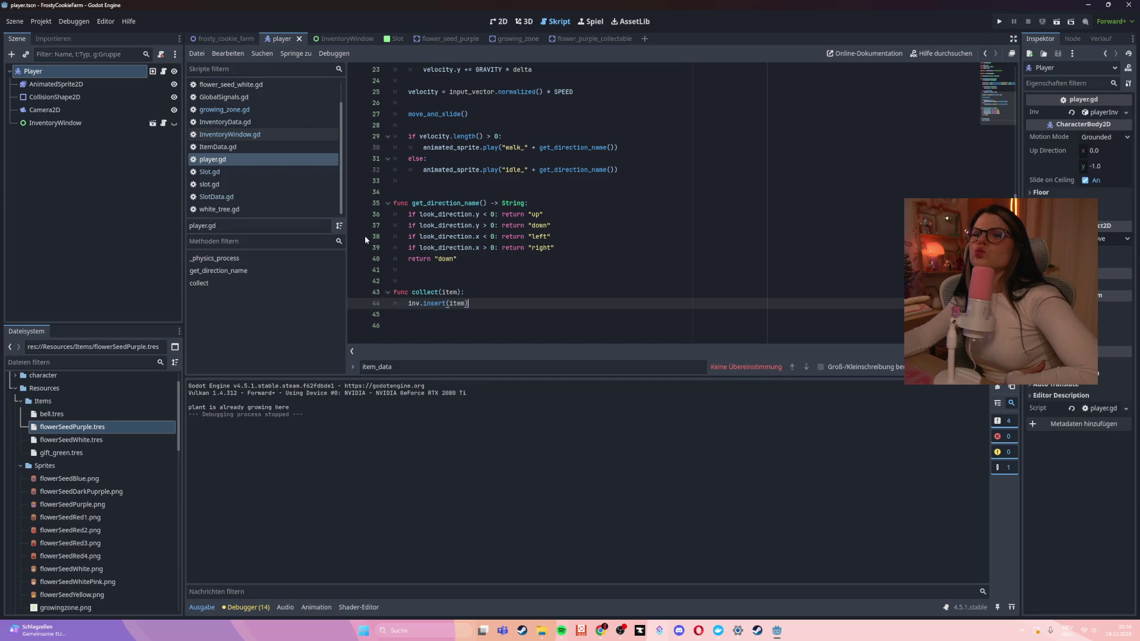
Open InventoryData.gd and place the cursor at the end of insert's signature
ctrl+click(443, 302)
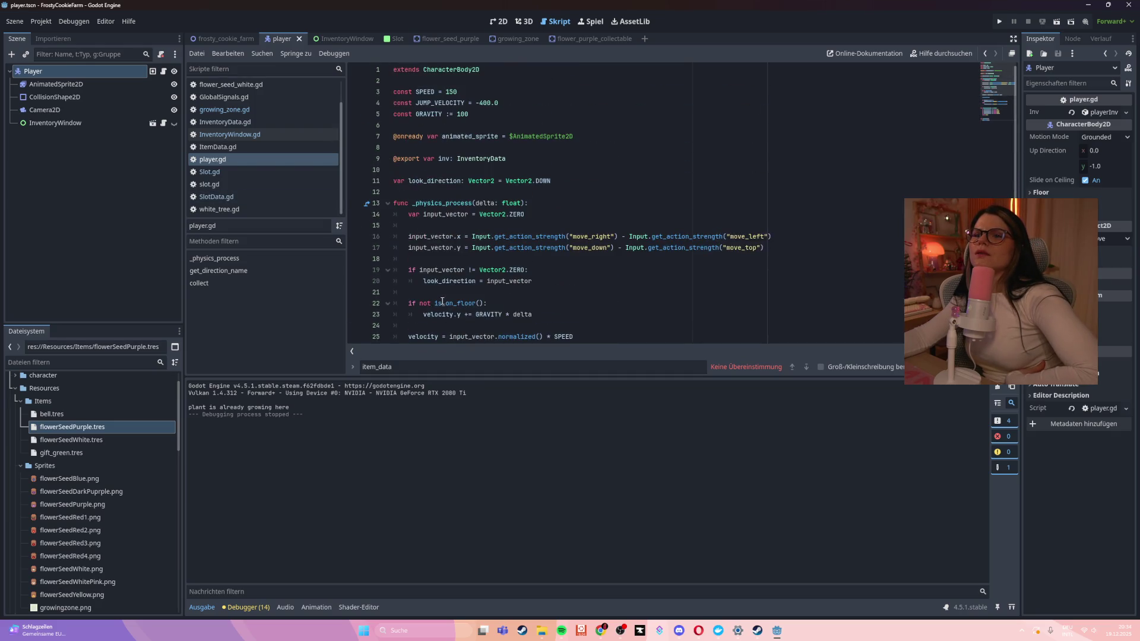
click(249, 122)
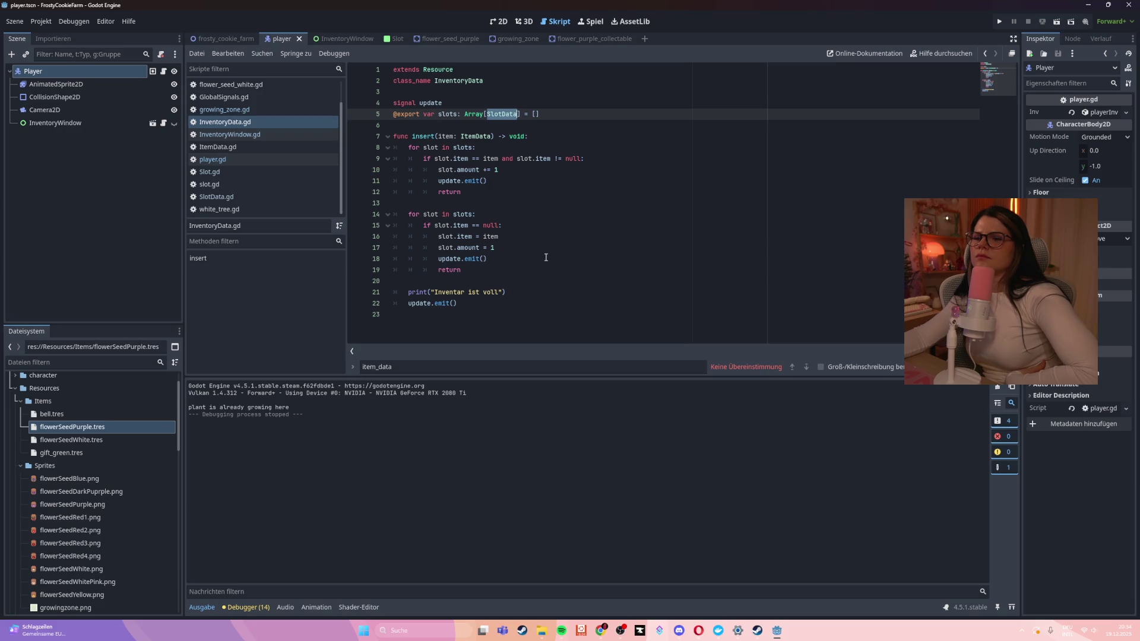
click(540, 135)
Add print(item) as insert's first line and run the game with F5
key(Return)
text(print(item)
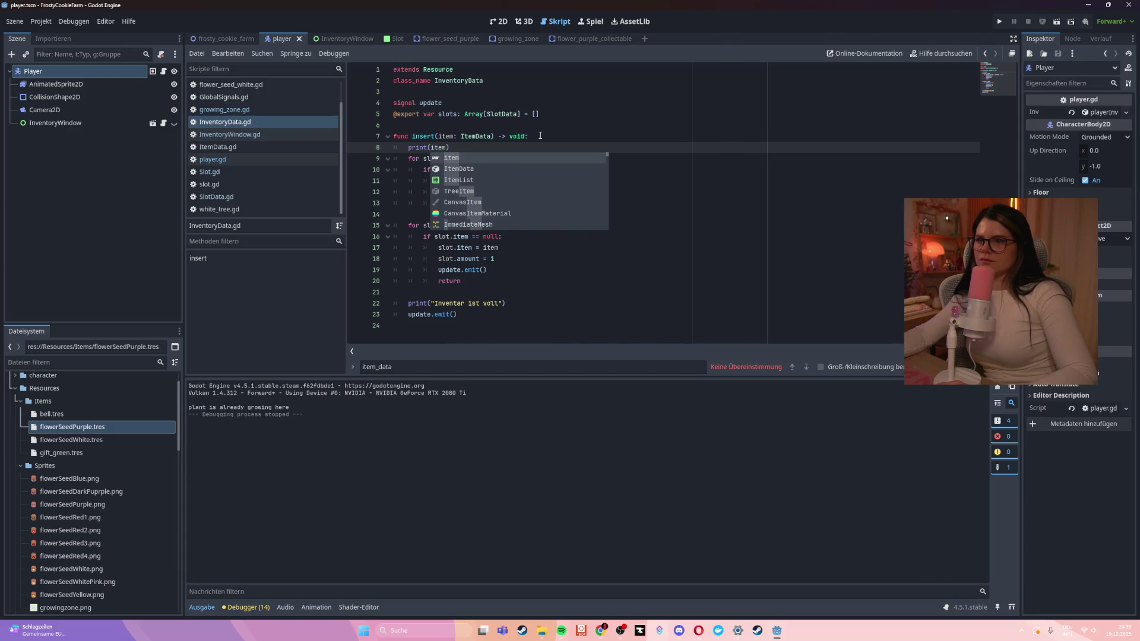
click(551, 134)
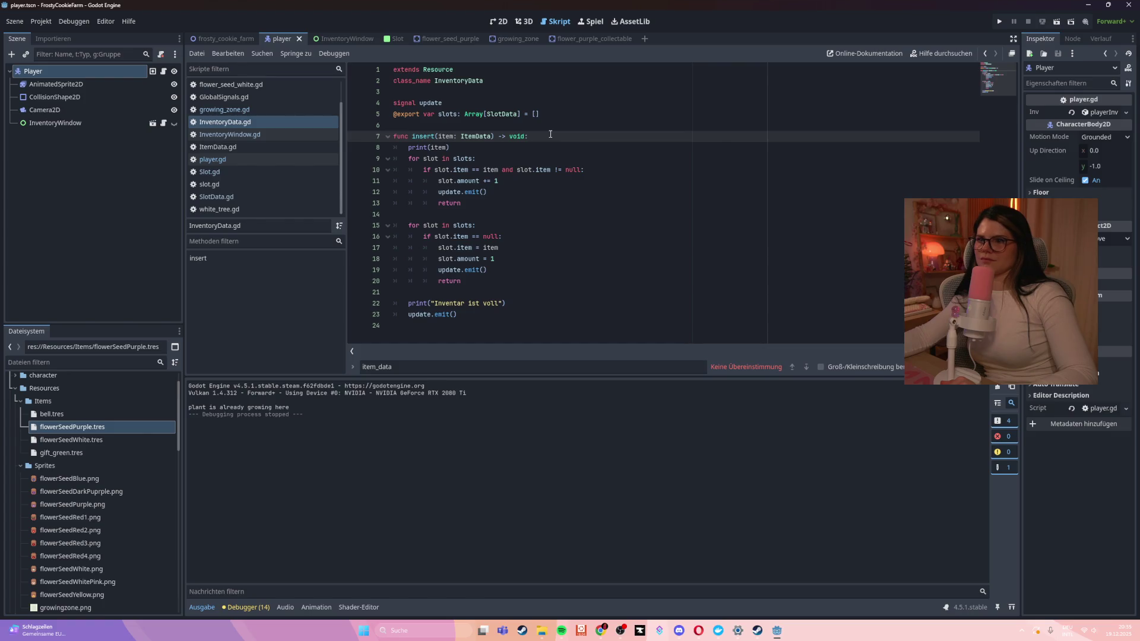
key(F5)
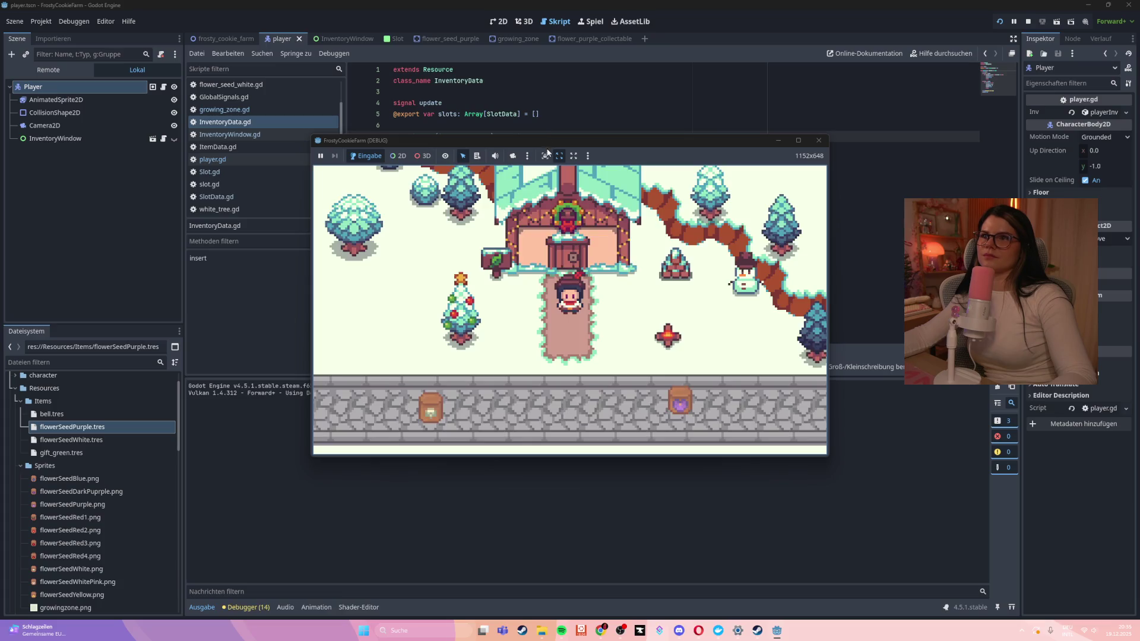
Walk the player along the path and plant the purple seed in the growing zone
key(s)
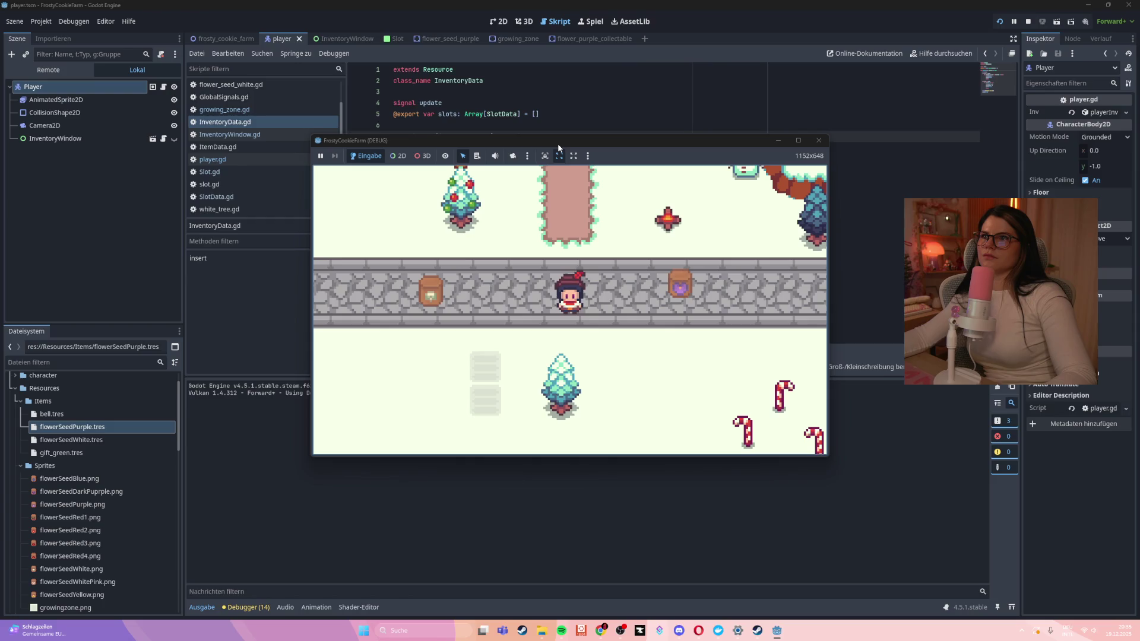
key(d)
drag(619, 295, 439, 365)
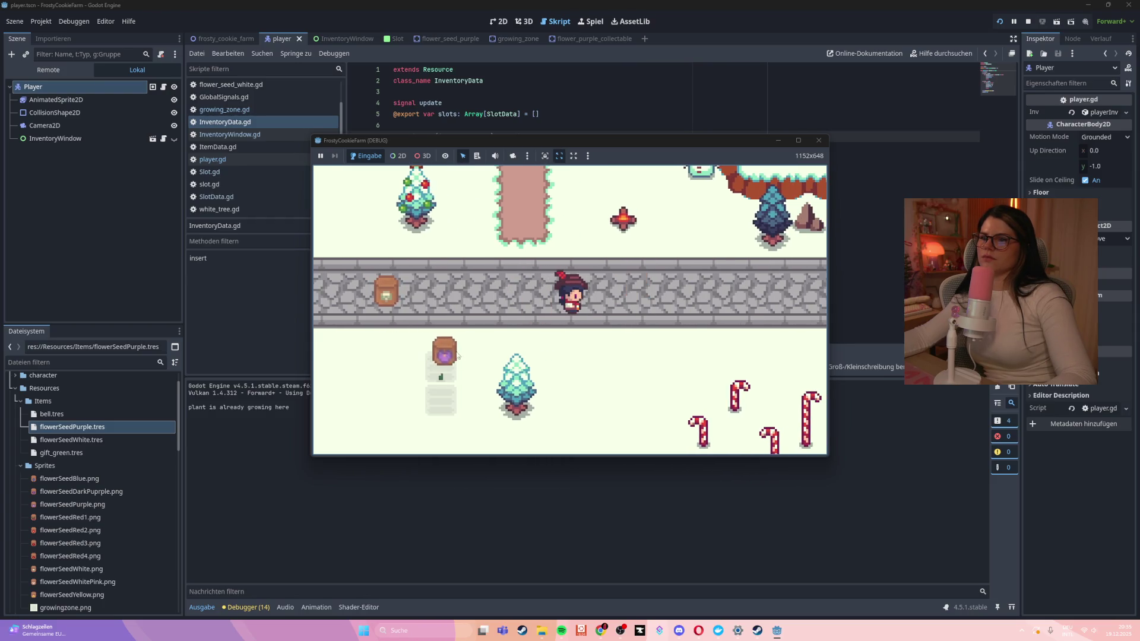
Walk the character onto the grown purple flower and harvest it
key(s)
key(a)
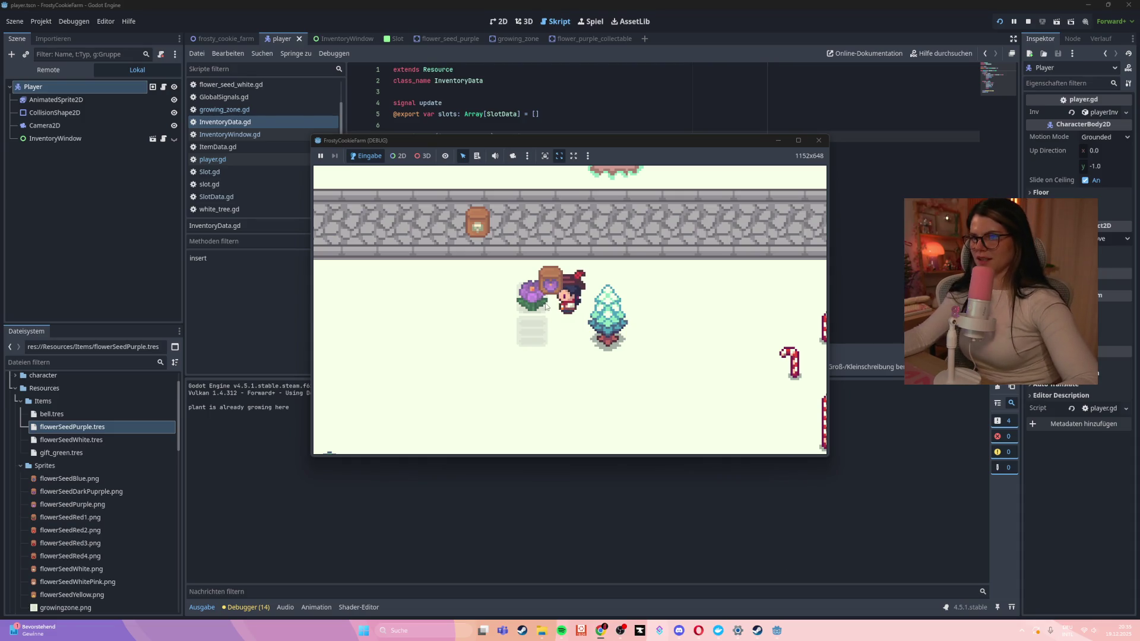
key(Left)
key(Up)
key(Down)
click(573, 332)
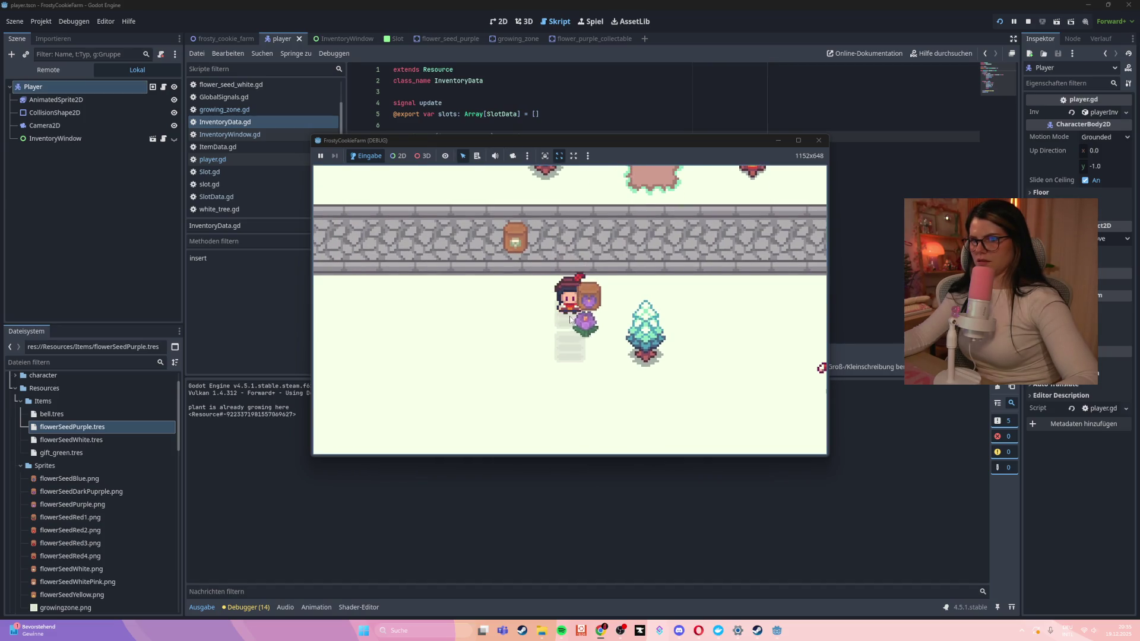
Walk back toward the stone path, toggle the inventory, and close the running game
key(Down)
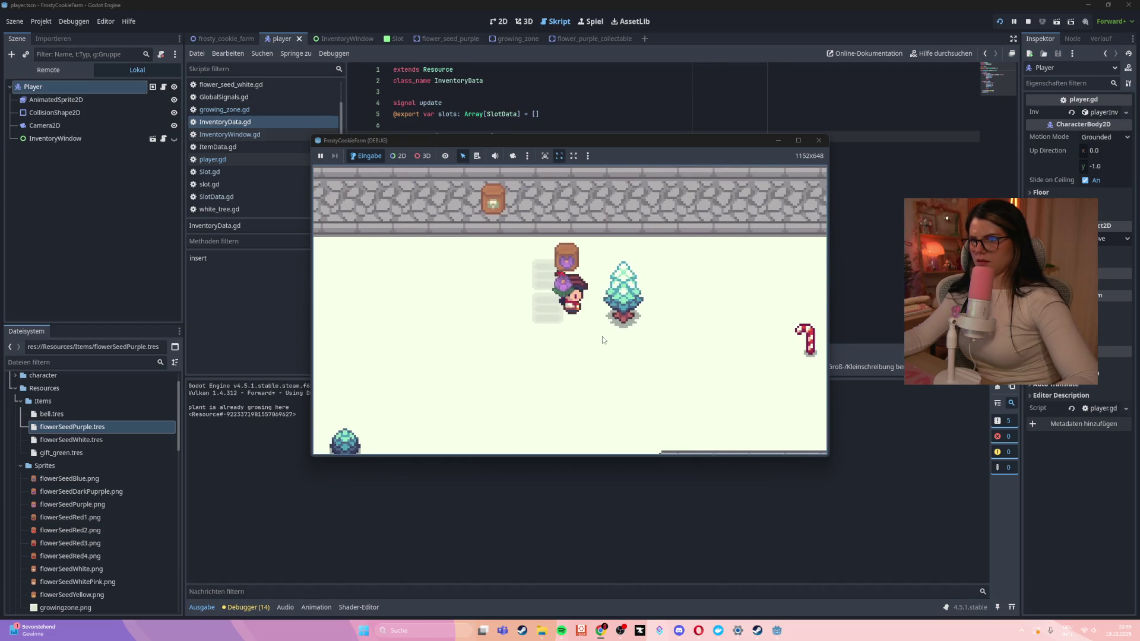
key(Up)
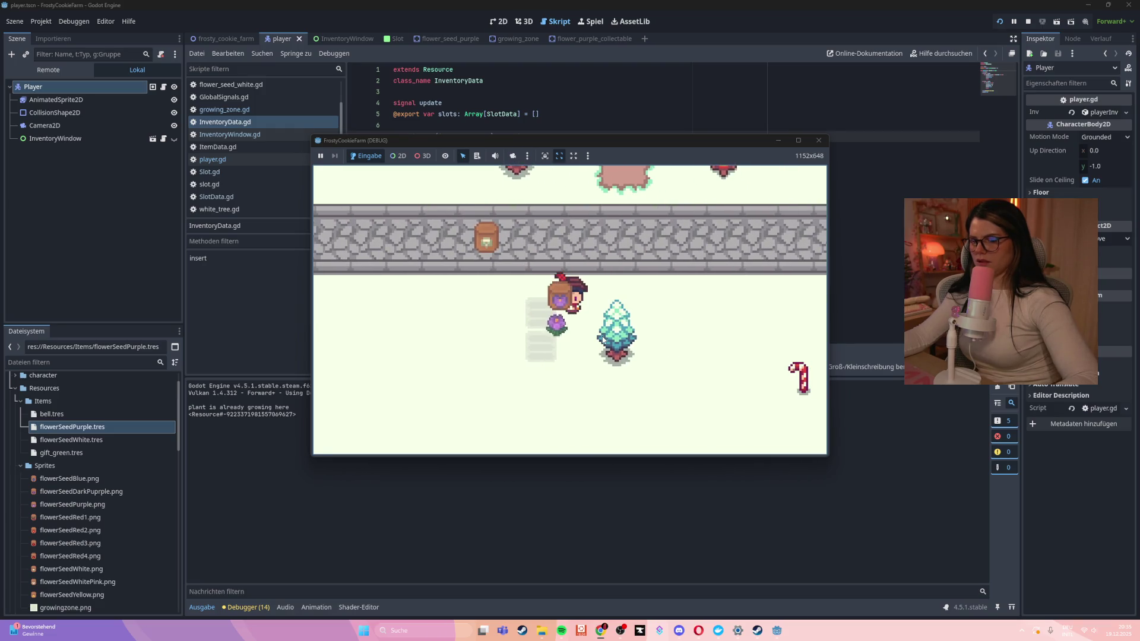
key(i)
key(i)
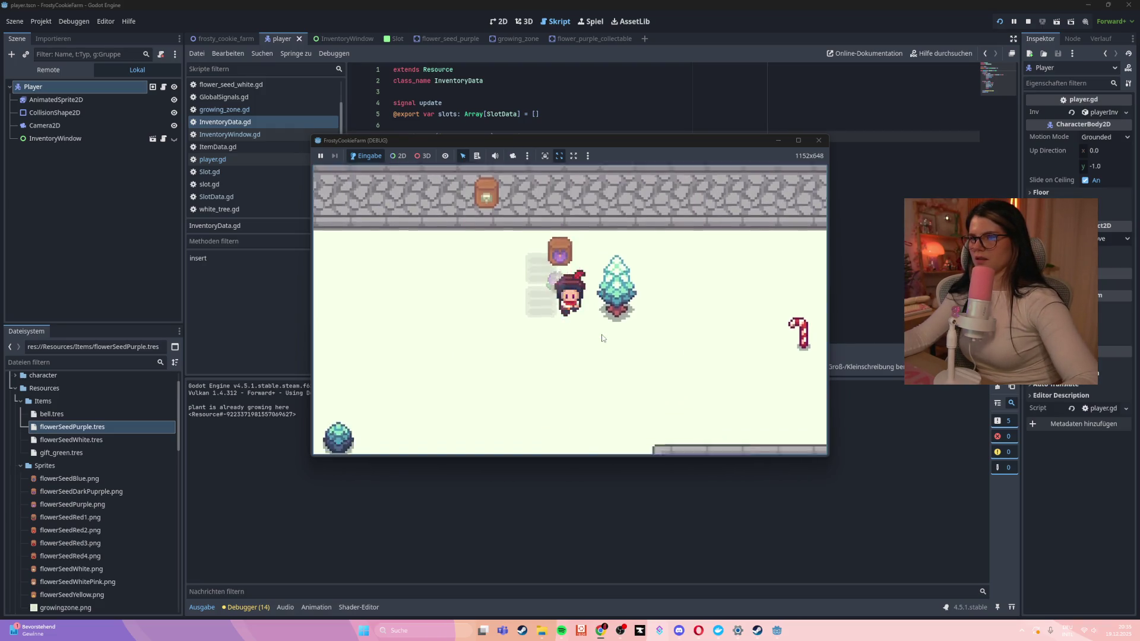
click(819, 140)
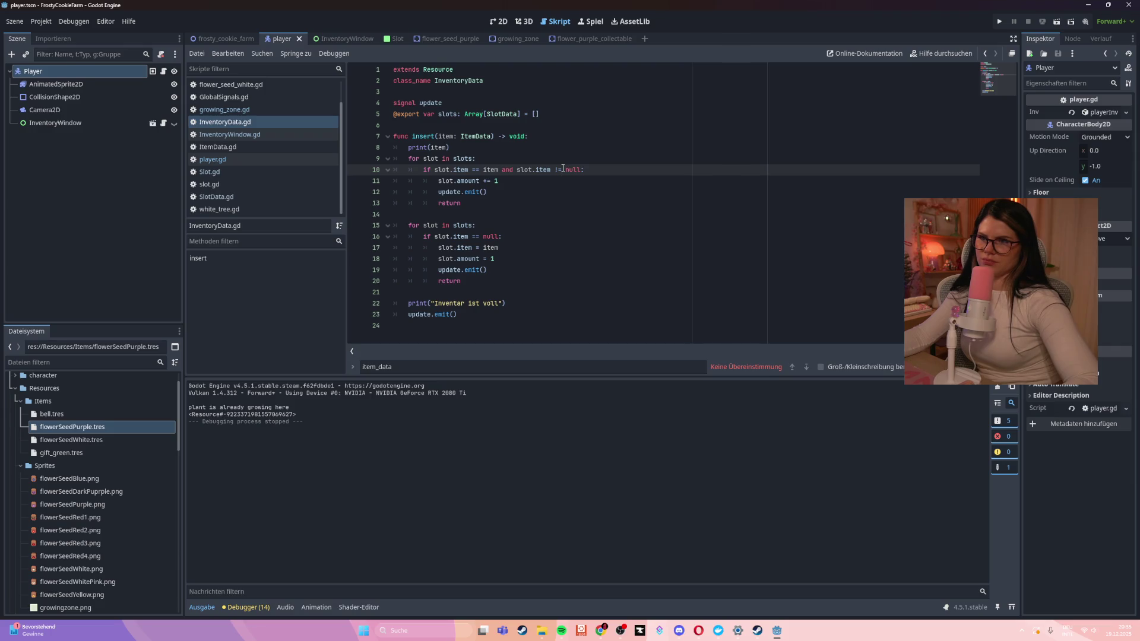
Briefly append '.am' to print(item) on line 8, remove it, and open the flower_purple_collectable scene
click(447, 147)
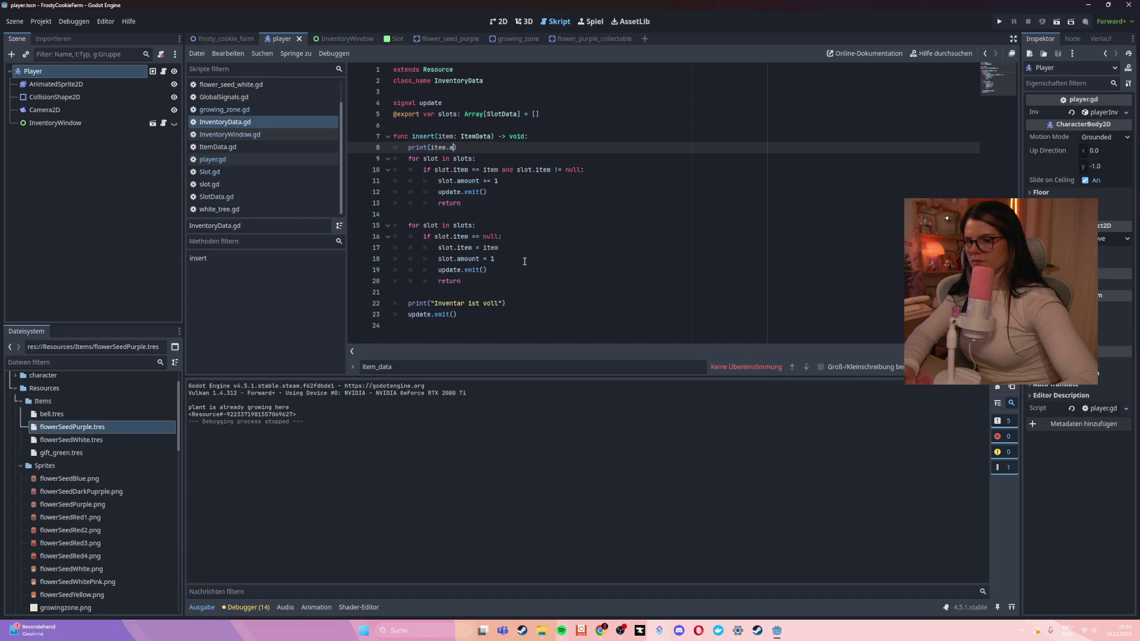
text(.am)
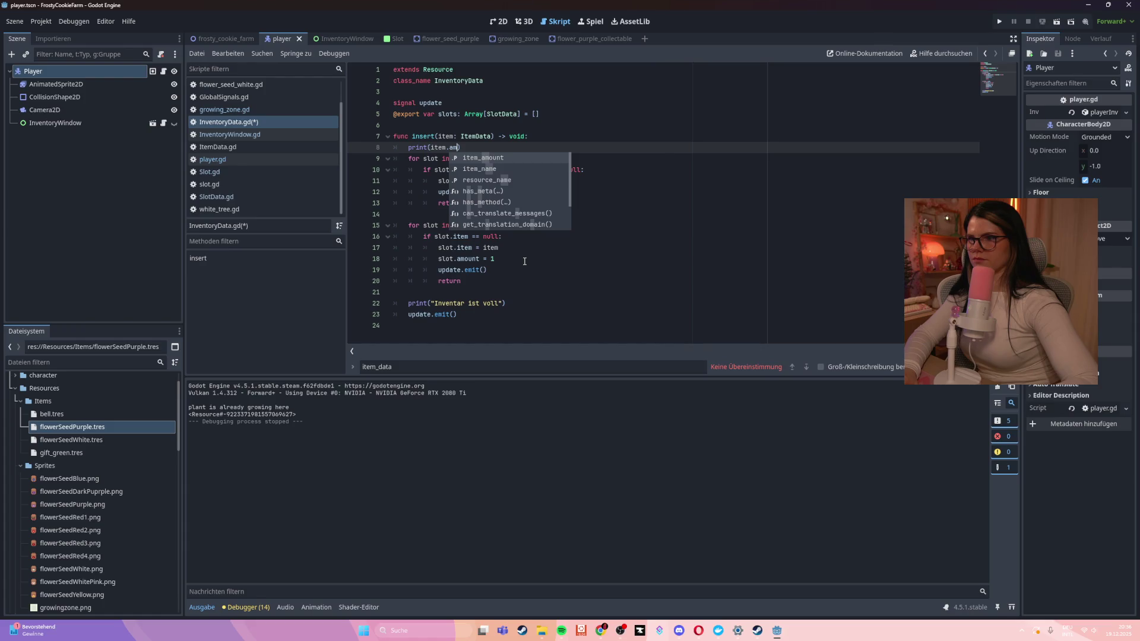
key(BackSpace)
key(BackSpace)
key(BackSpace)
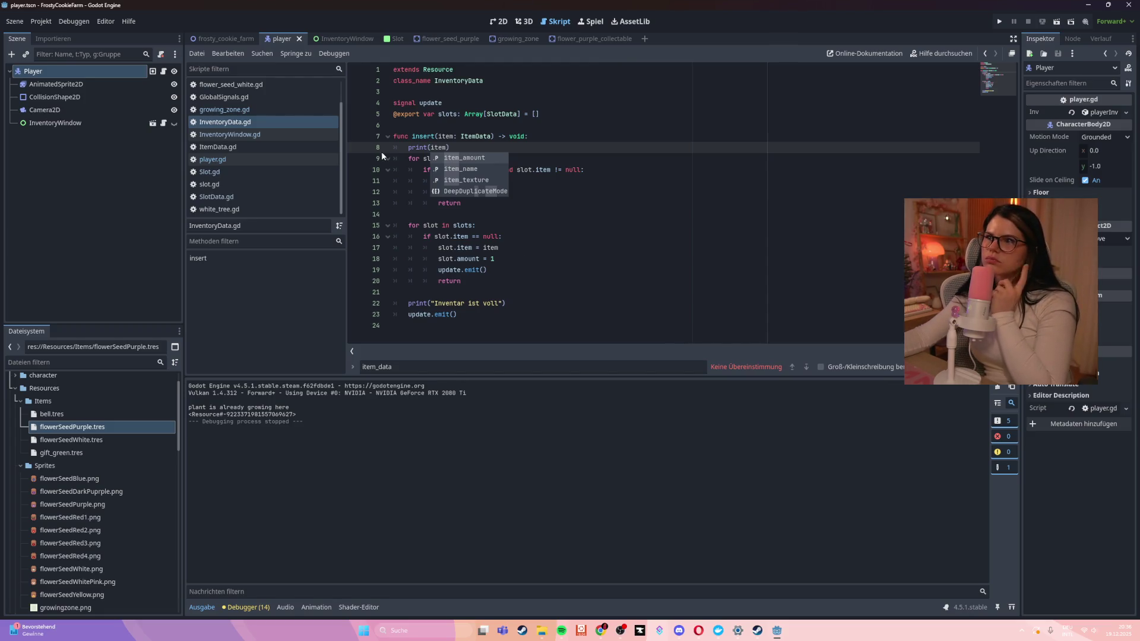
click(591, 38)
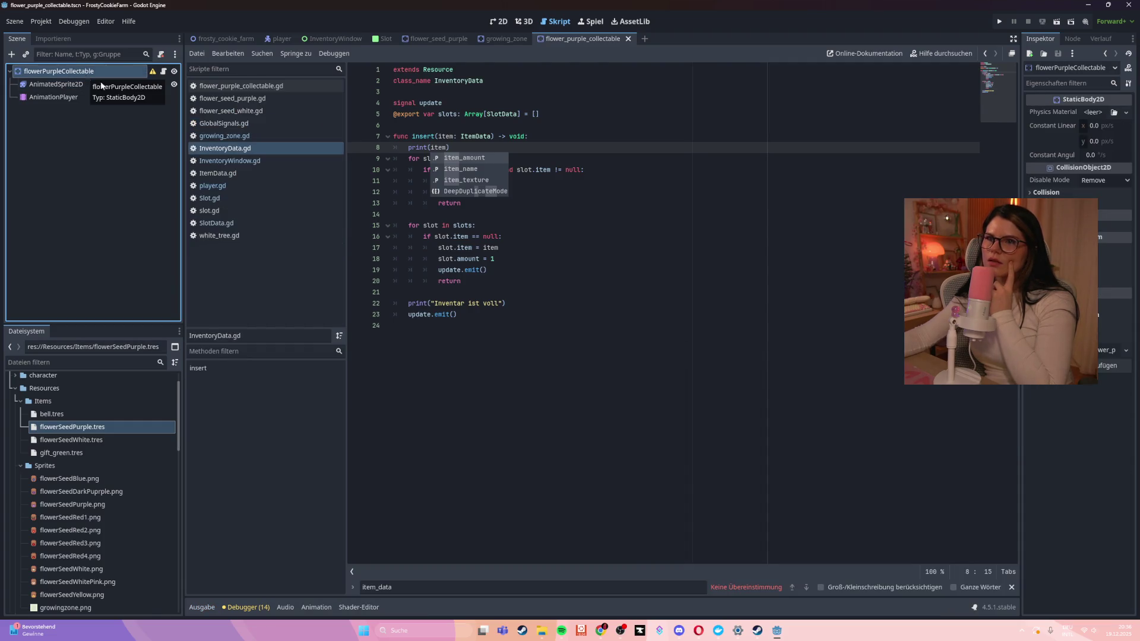
Review the growing_zone scene and the InventoryData.gd, SlotData.gd and ItemData.gd scripts
click(294, 86)
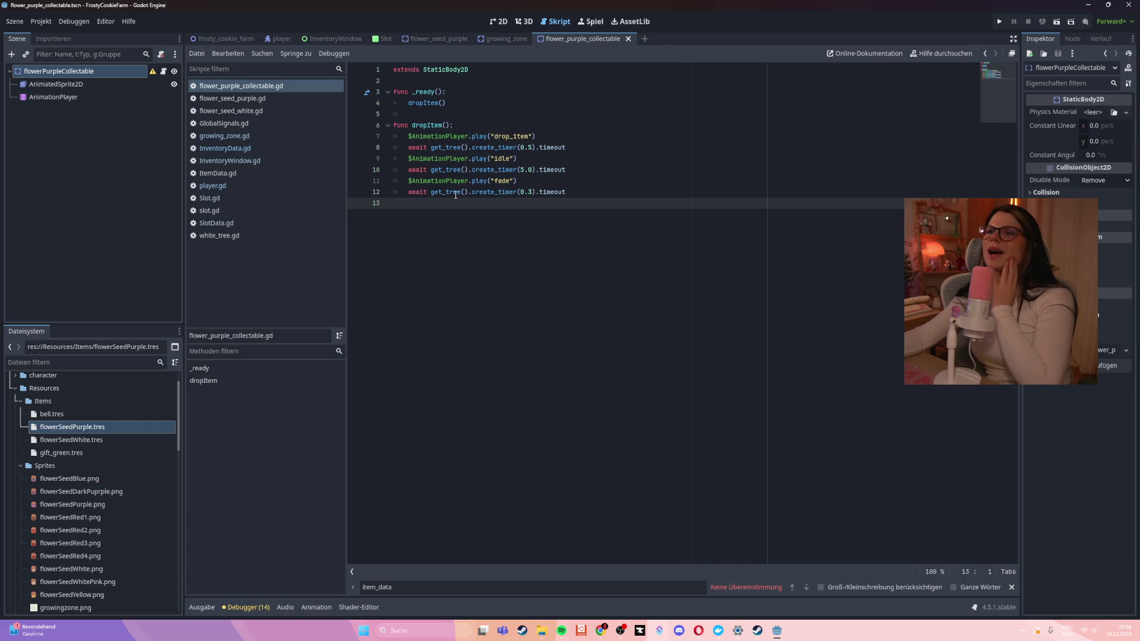
click(506, 39)
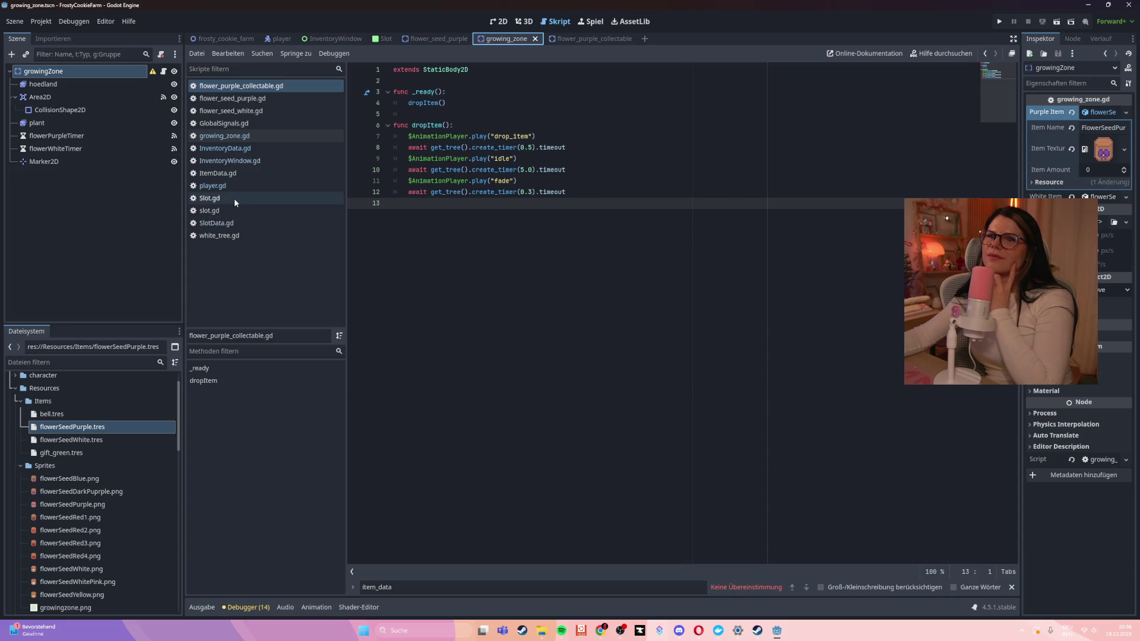
click(240, 140)
click(239, 148)
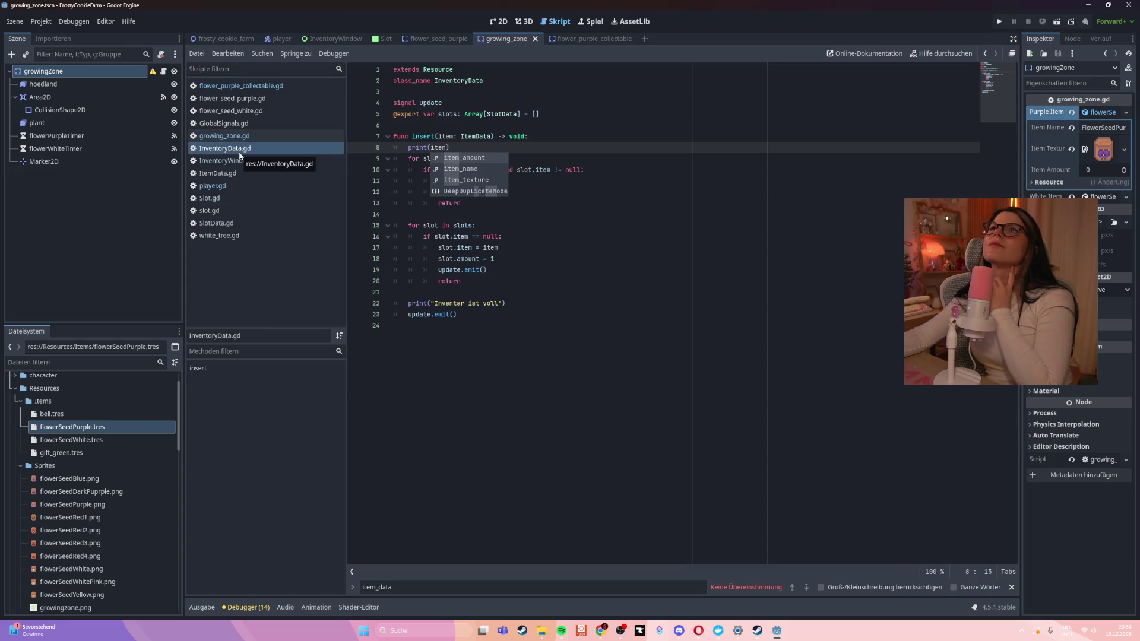
click(642, 235)
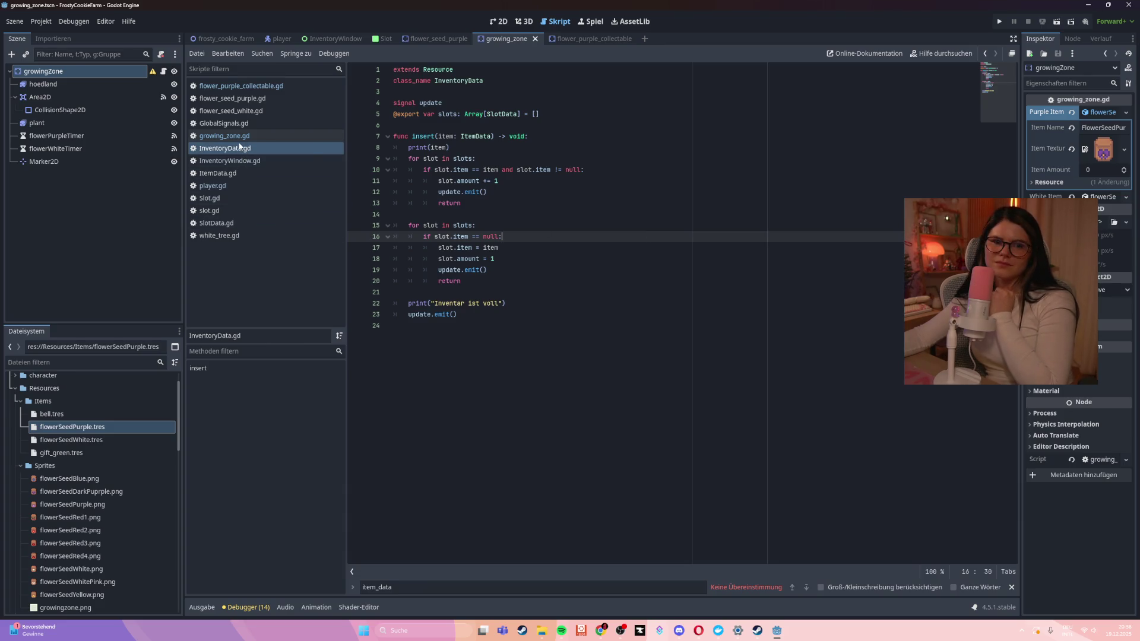
click(231, 224)
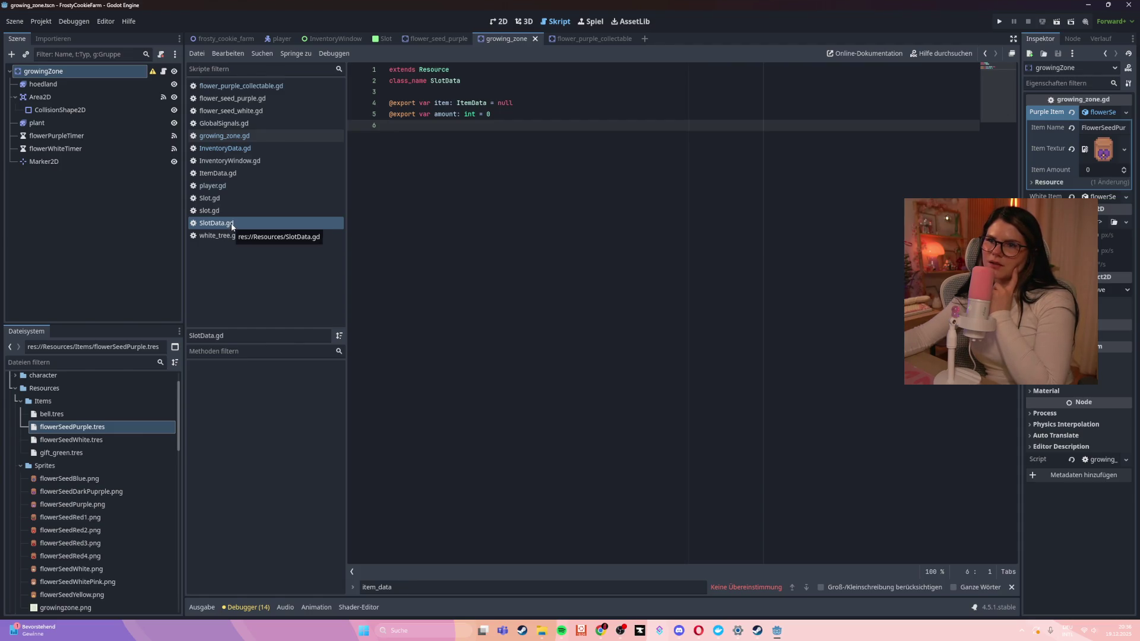
click(226, 175)
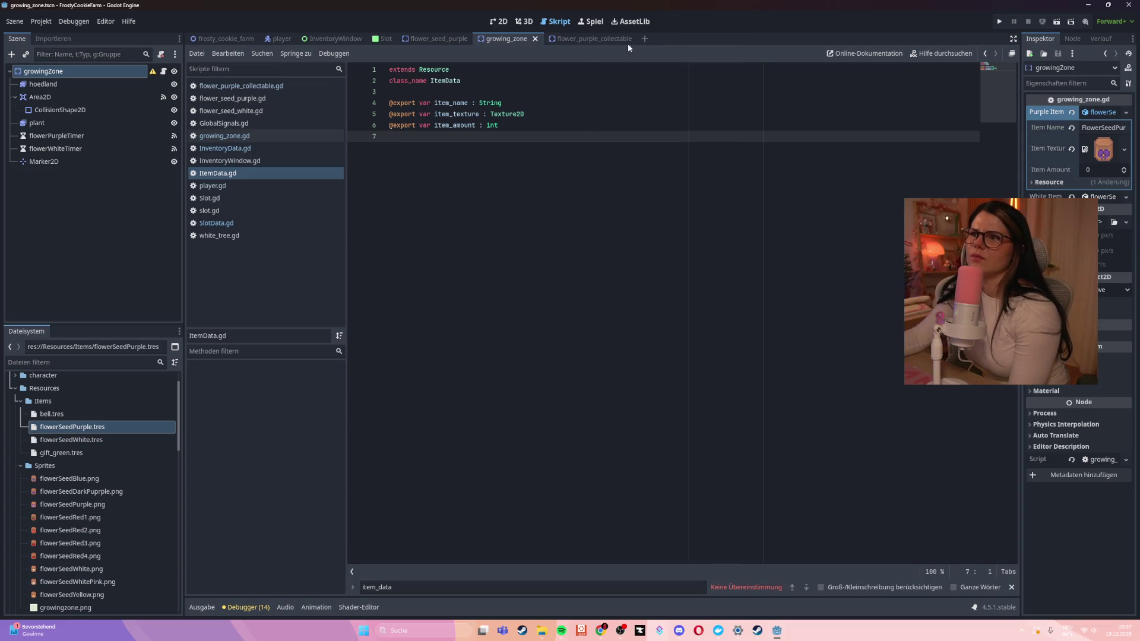
Return to the flower_purple_collectable scene and inspect its AnimatedSprite2D node and root
click(596, 39)
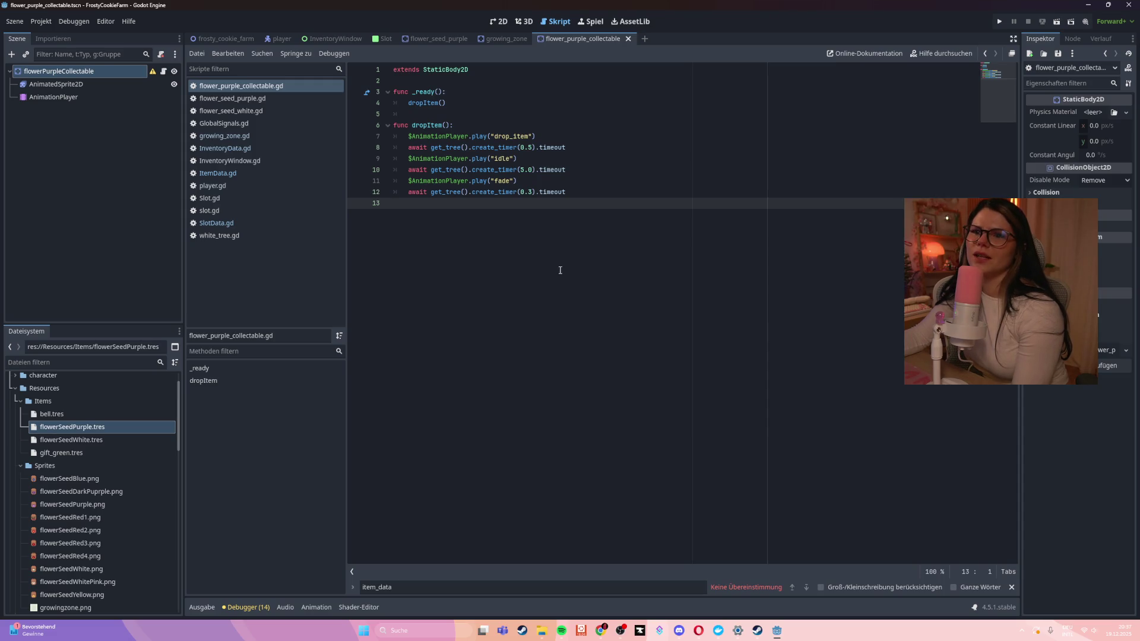
click(51, 83)
click(52, 97)
click(47, 86)
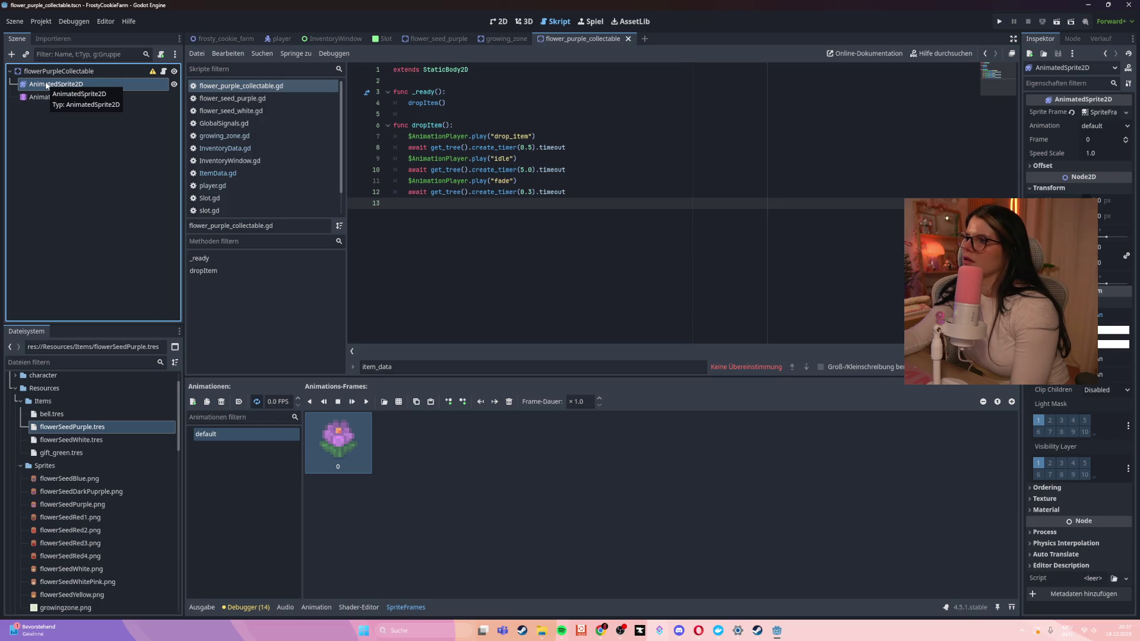
click(45, 73)
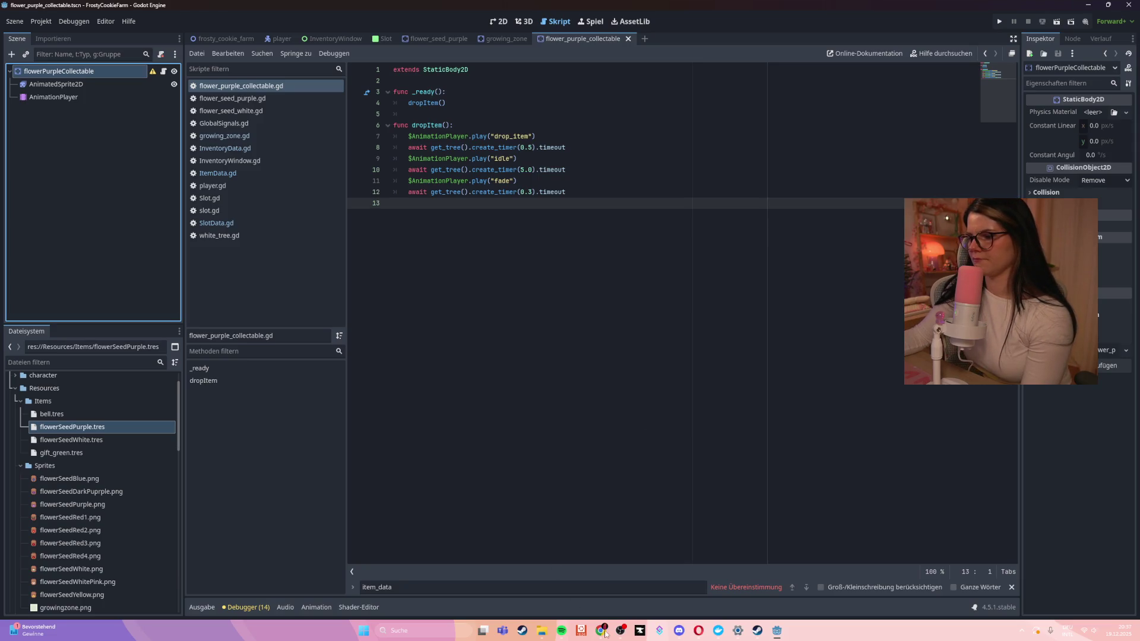
mouse_move(604, 633)
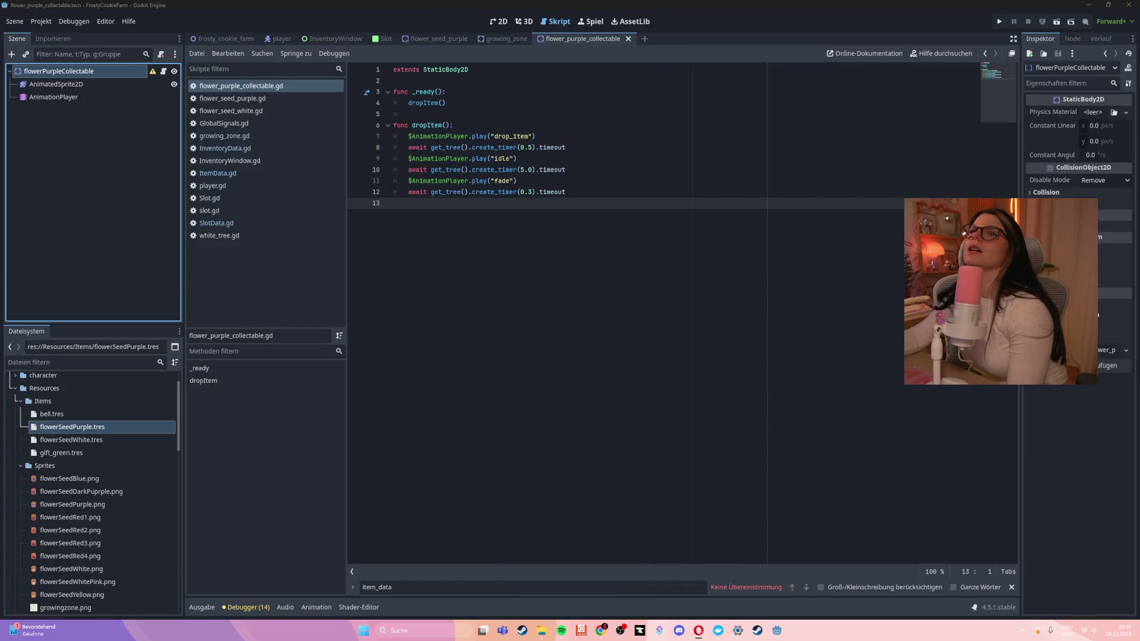
Find and open the creator's collectable objects tutorial by searching 'coll' in the channel's videos list
key(alt+Tab)
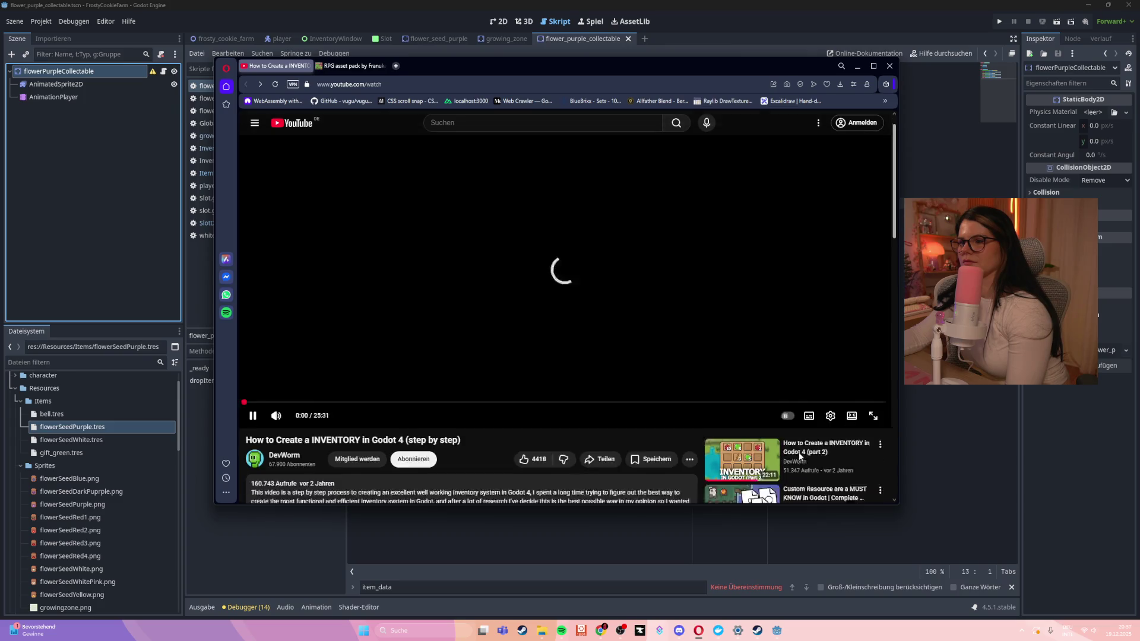
scroll(799, 457, down, 3)
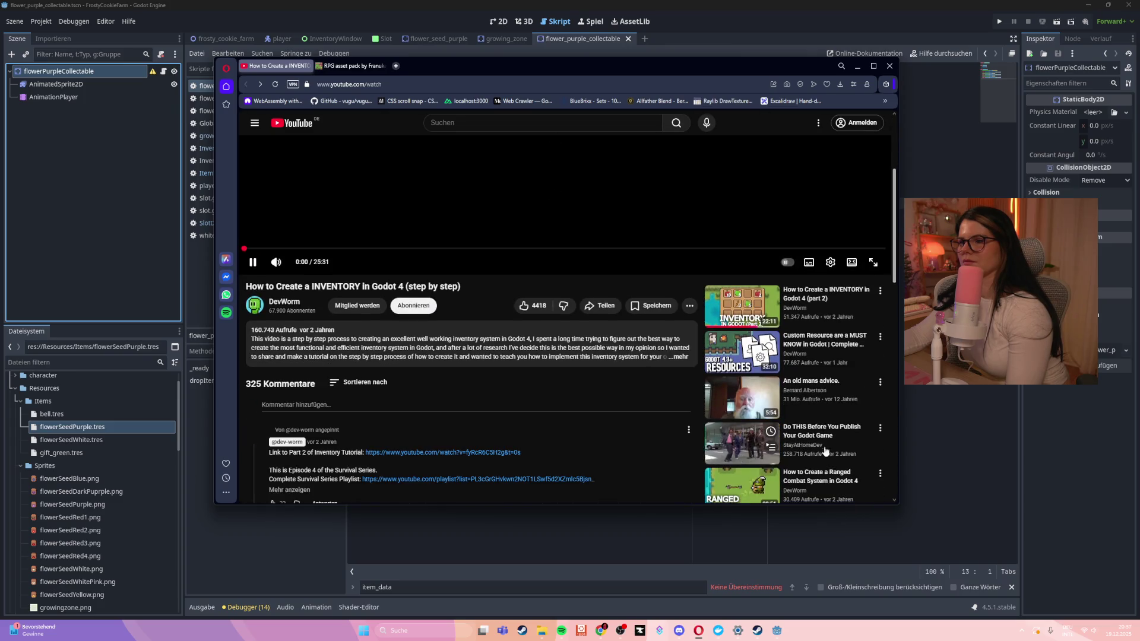
click(253, 306)
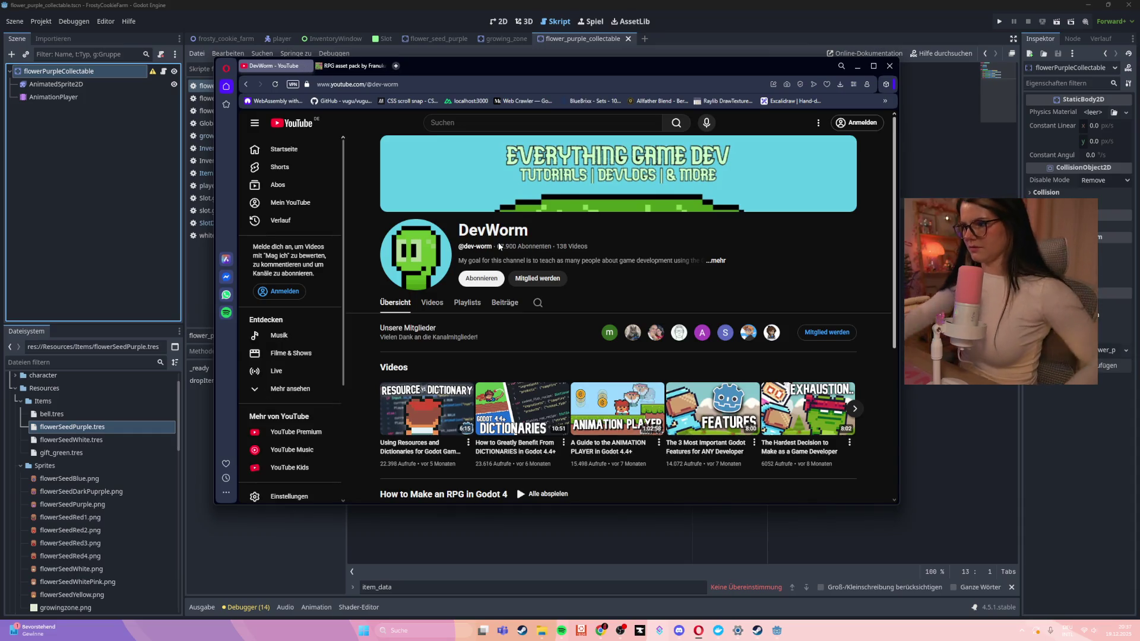
click(428, 303)
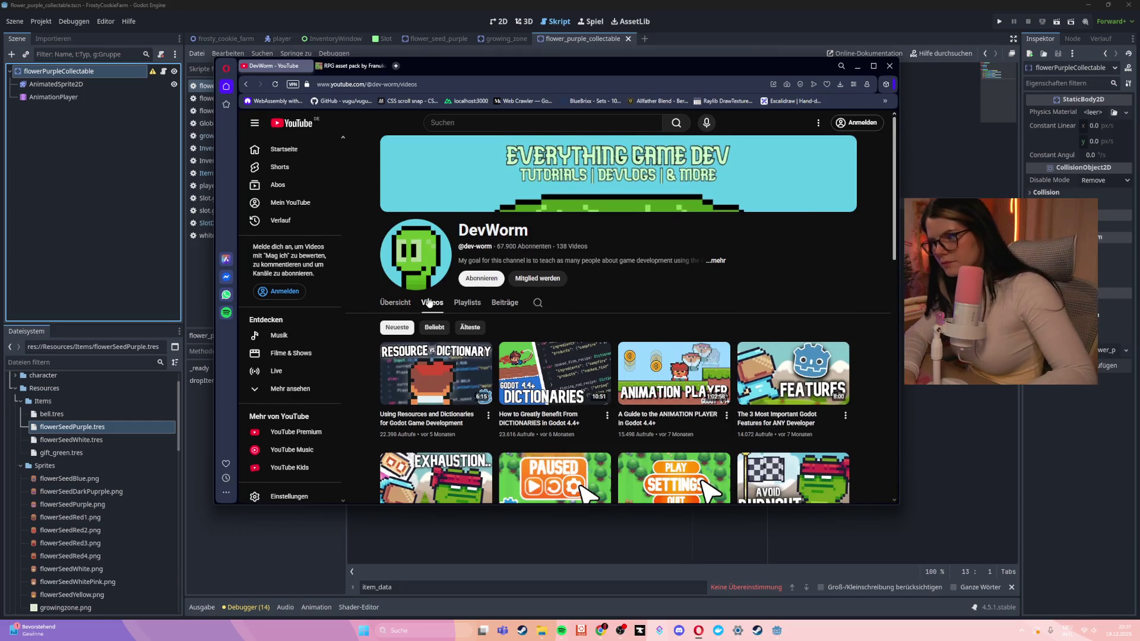
key(ctrl+f)
text(coll)
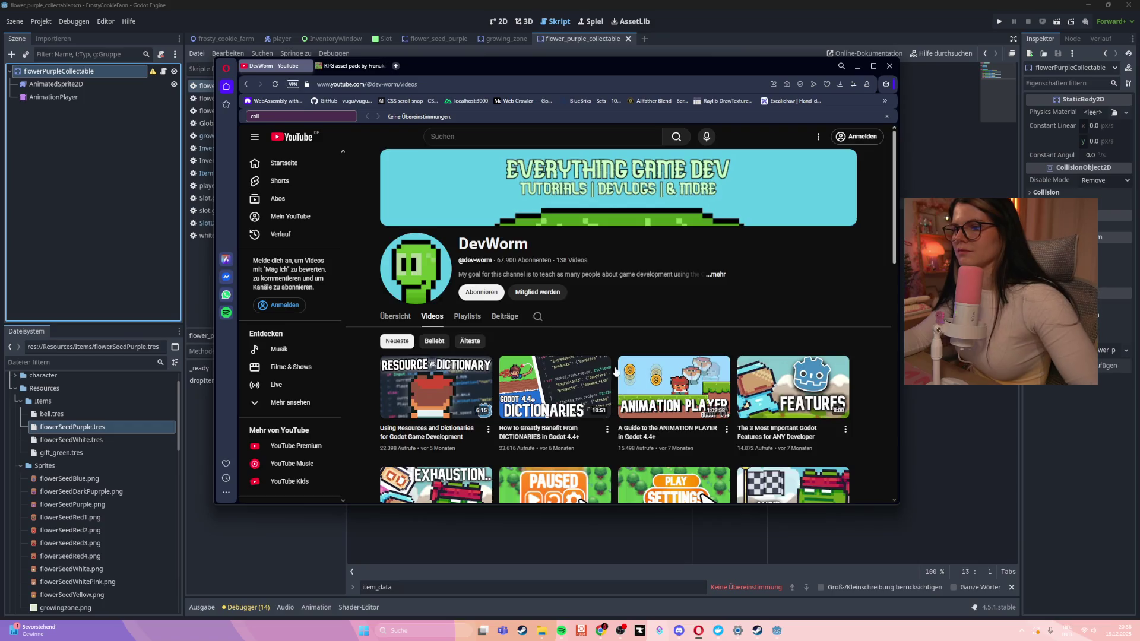
scroll(599, 363, down, 5)
text(ec)
scroll(637, 378, down, 10)
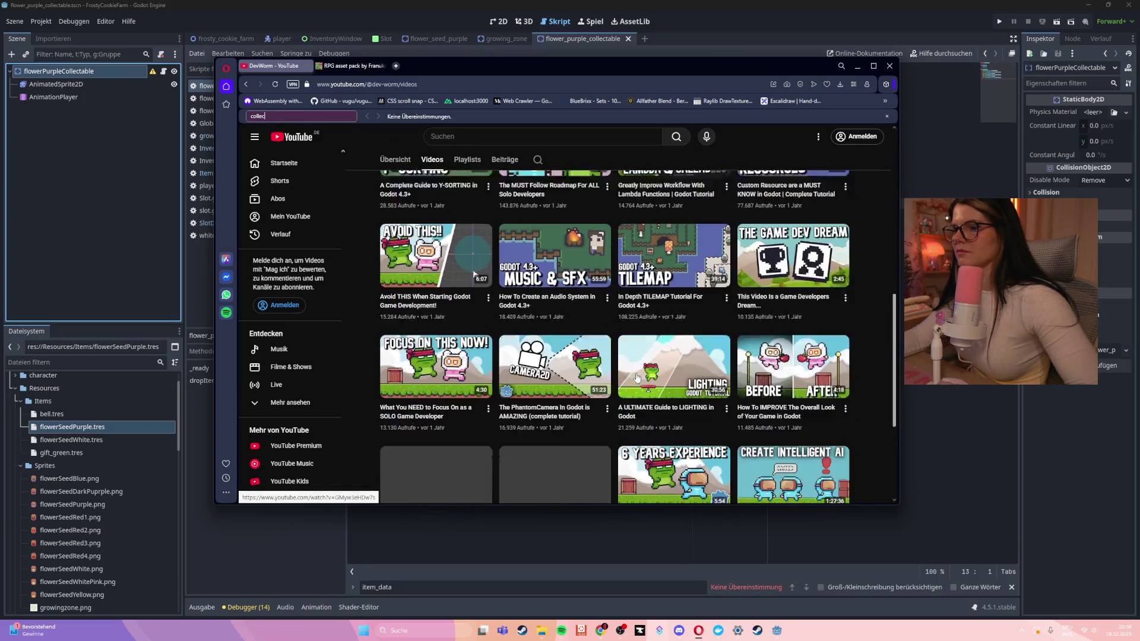
scroll(637, 377, down, 5)
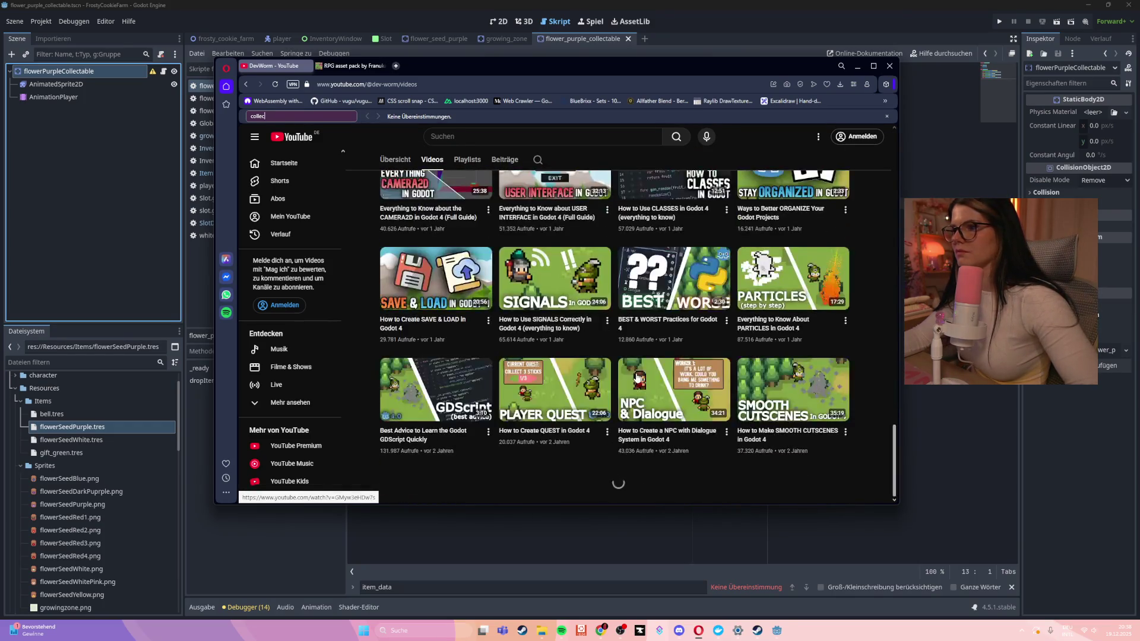
scroll(636, 377, down, 4)
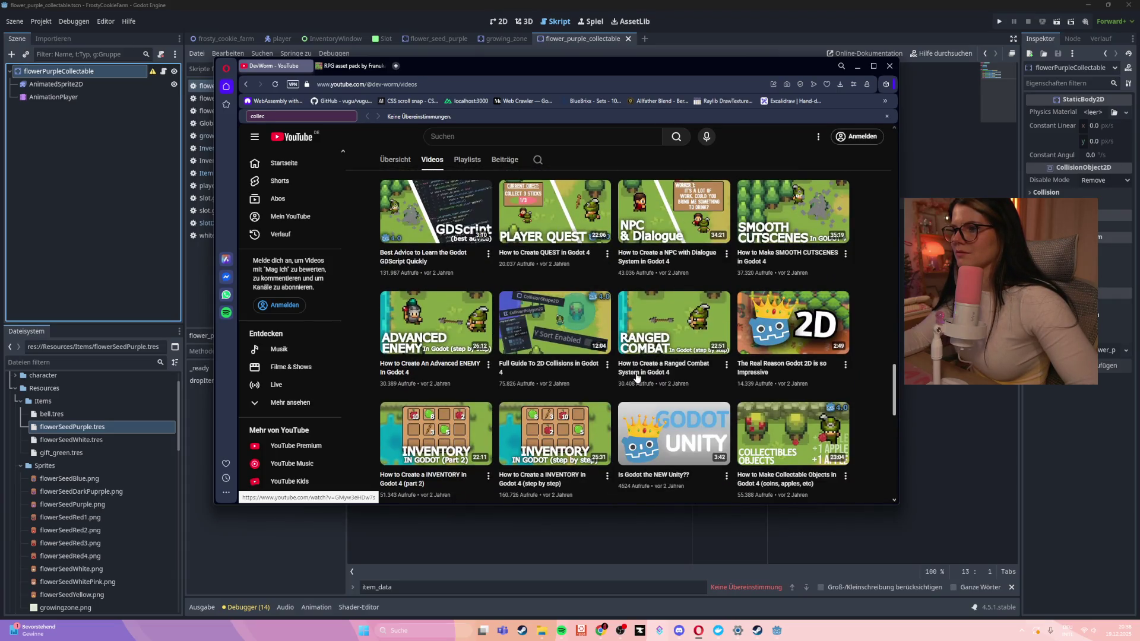
scroll(637, 378, down, 2)
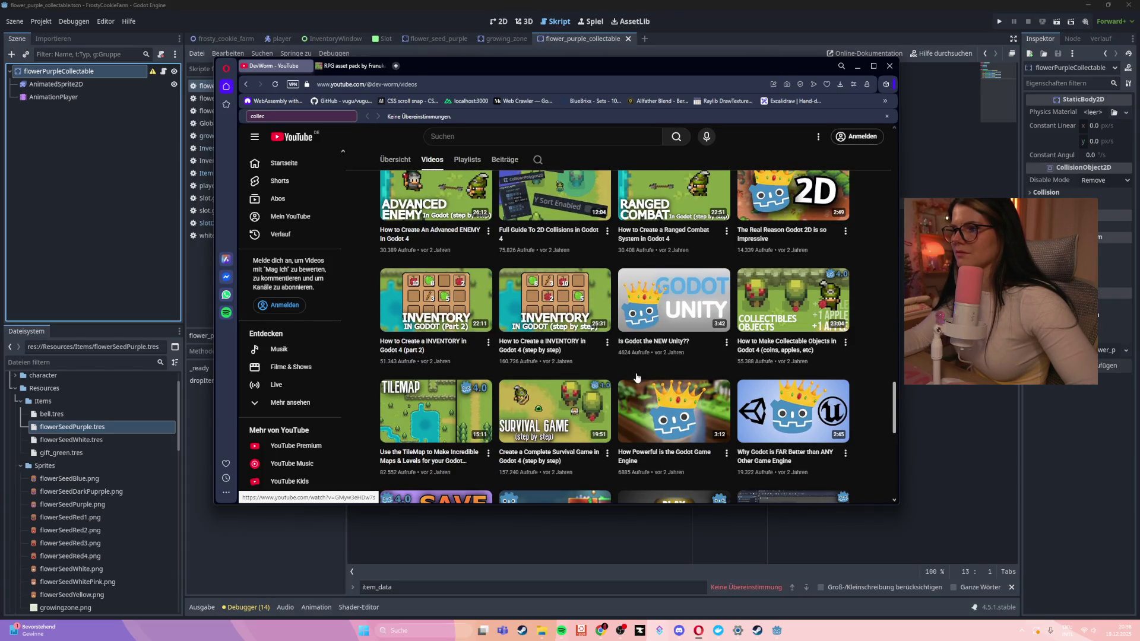
click(771, 350)
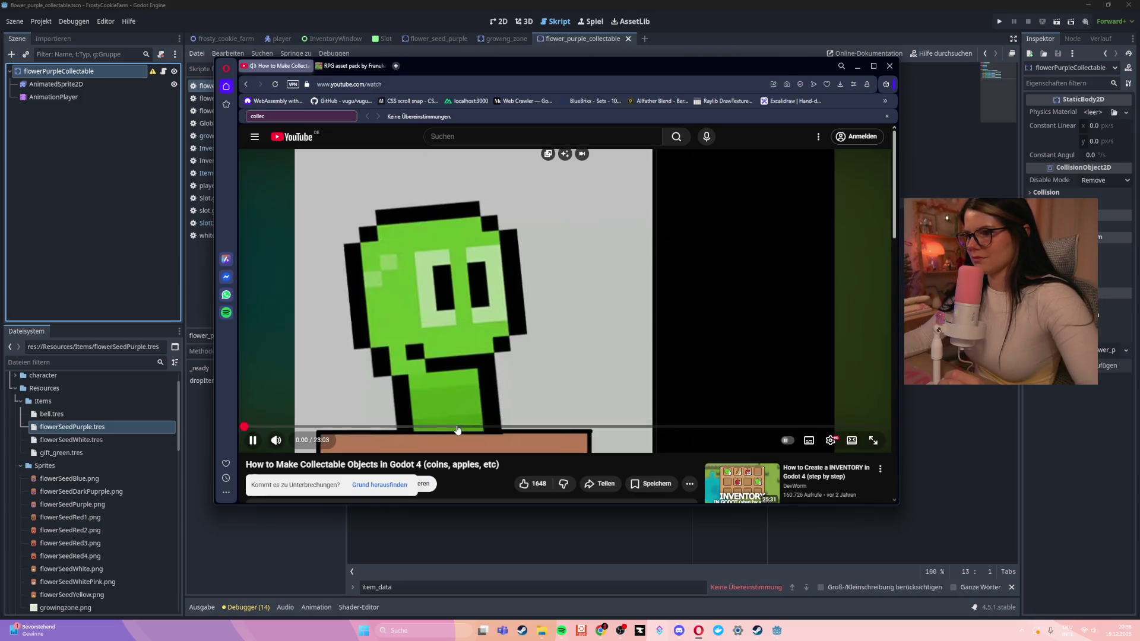
Scrub from 7:12 to about 14:44, play at double speed, then jump to 15:40
click(445, 427)
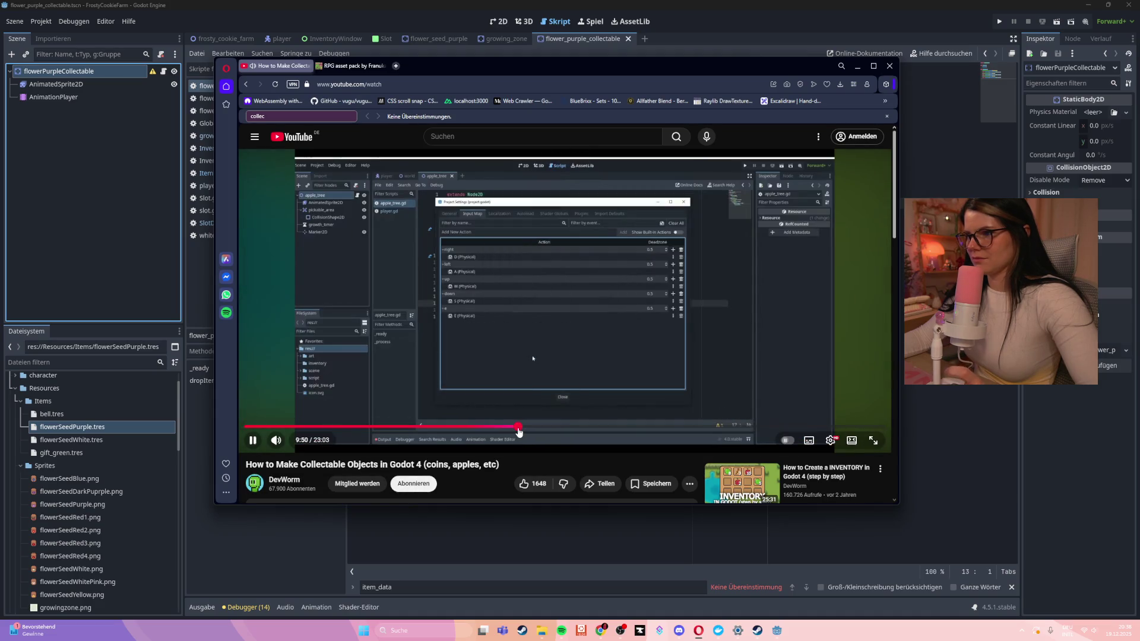
click(574, 427)
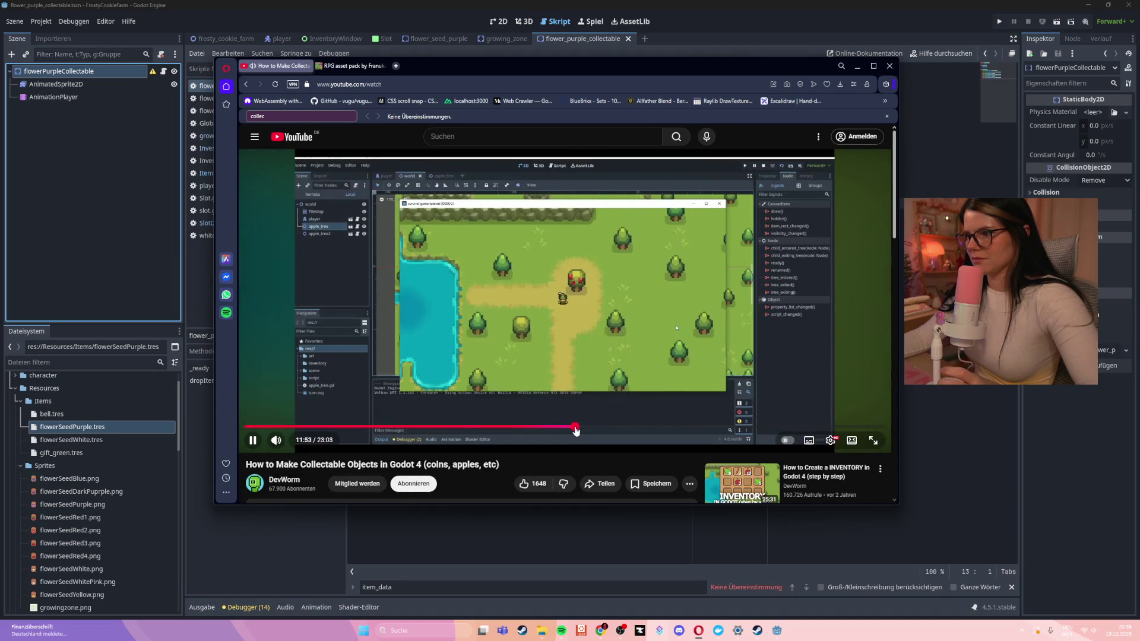
click(589, 428)
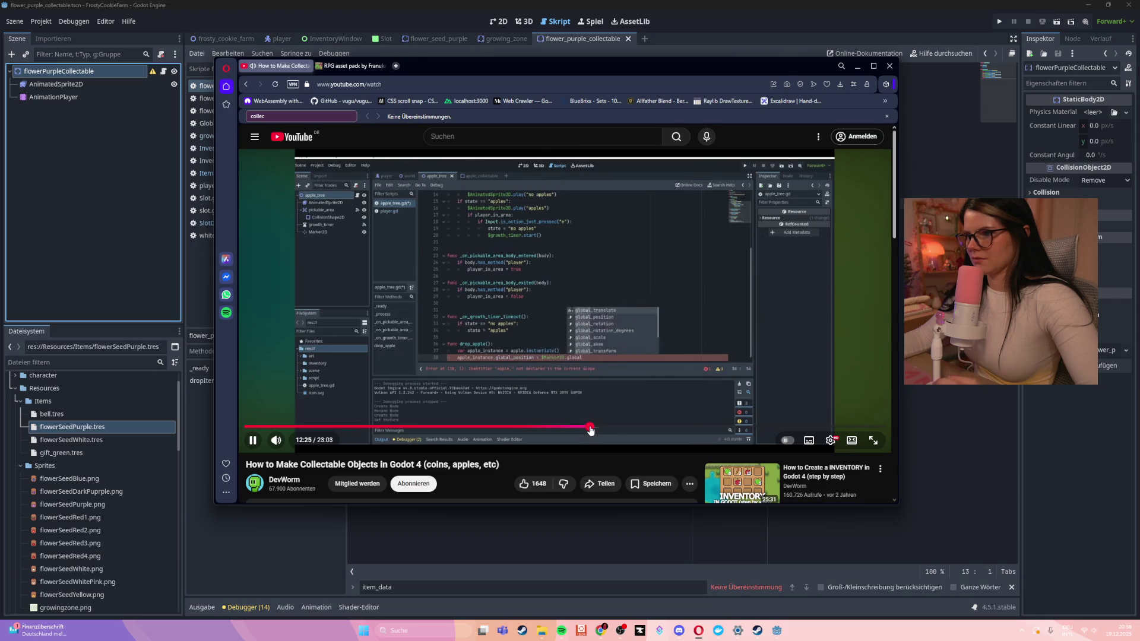
click(608, 427)
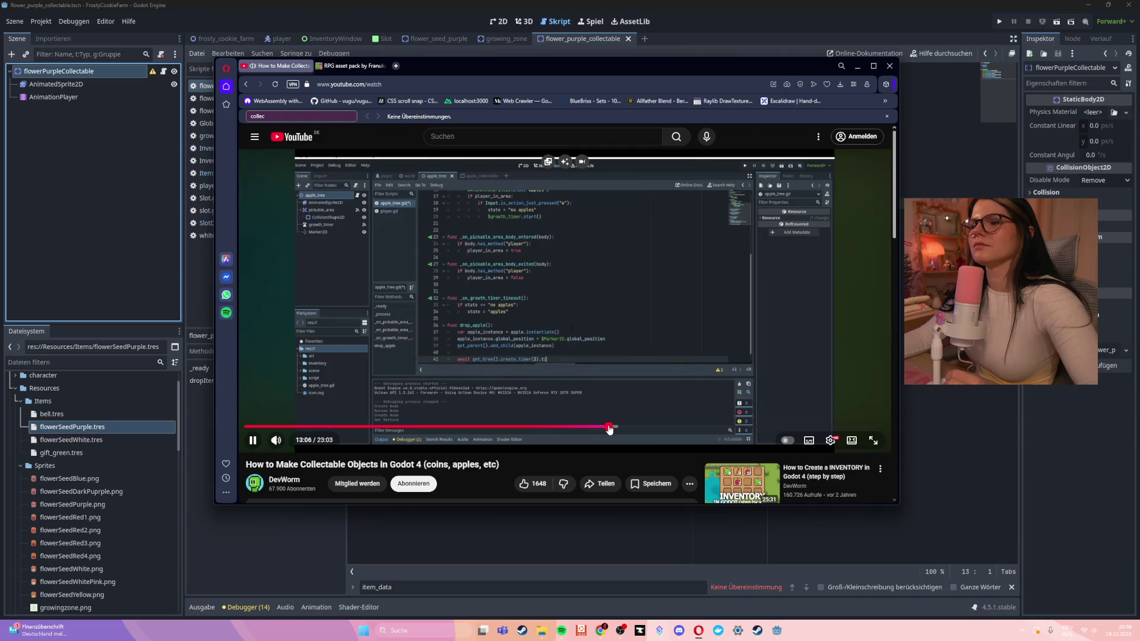
click(633, 428)
click(654, 428)
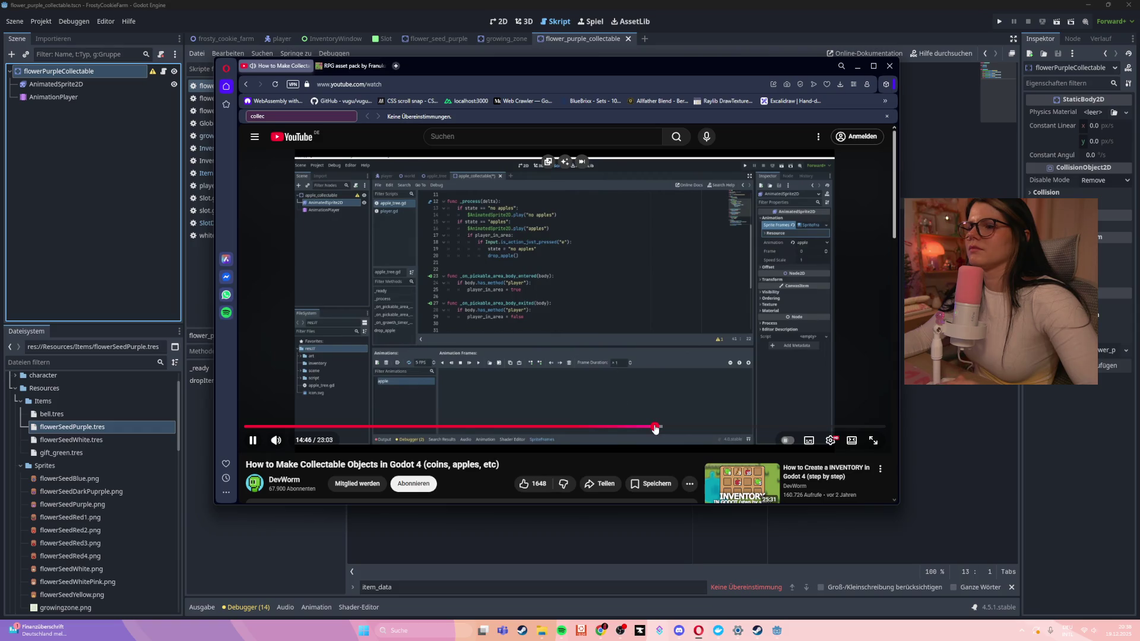
click(642, 427)
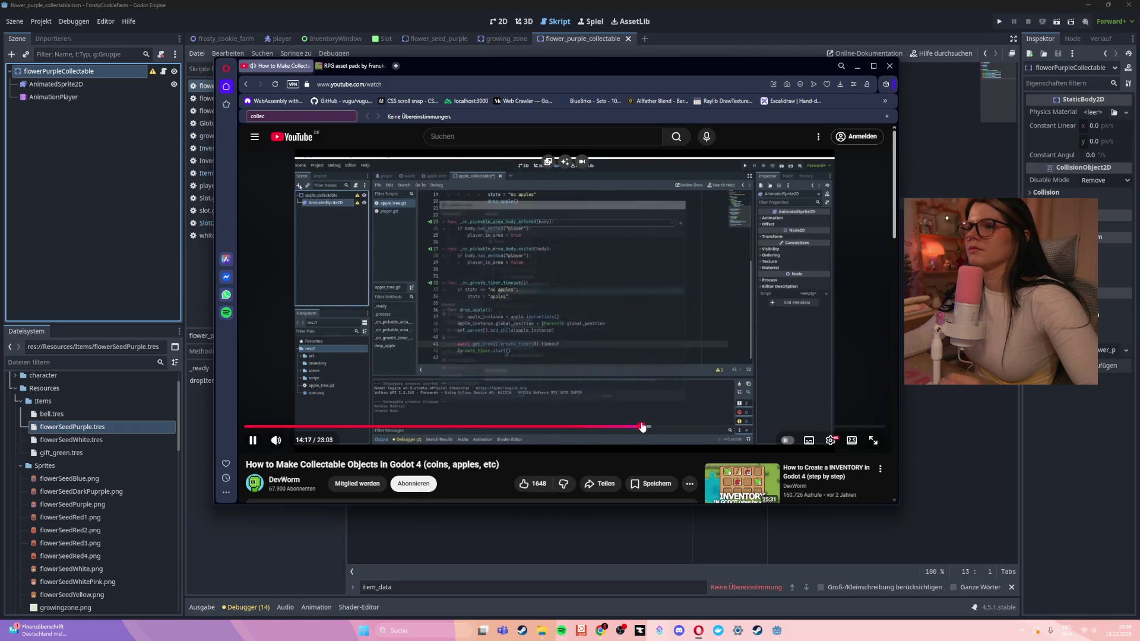
click(632, 427)
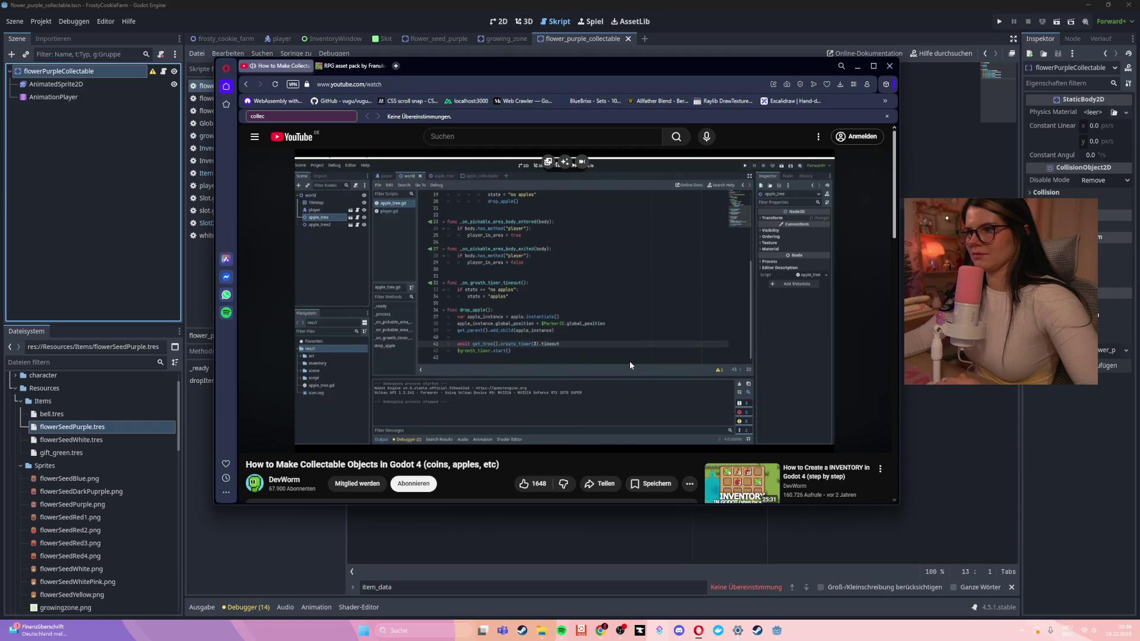
mouse_move(628, 360)
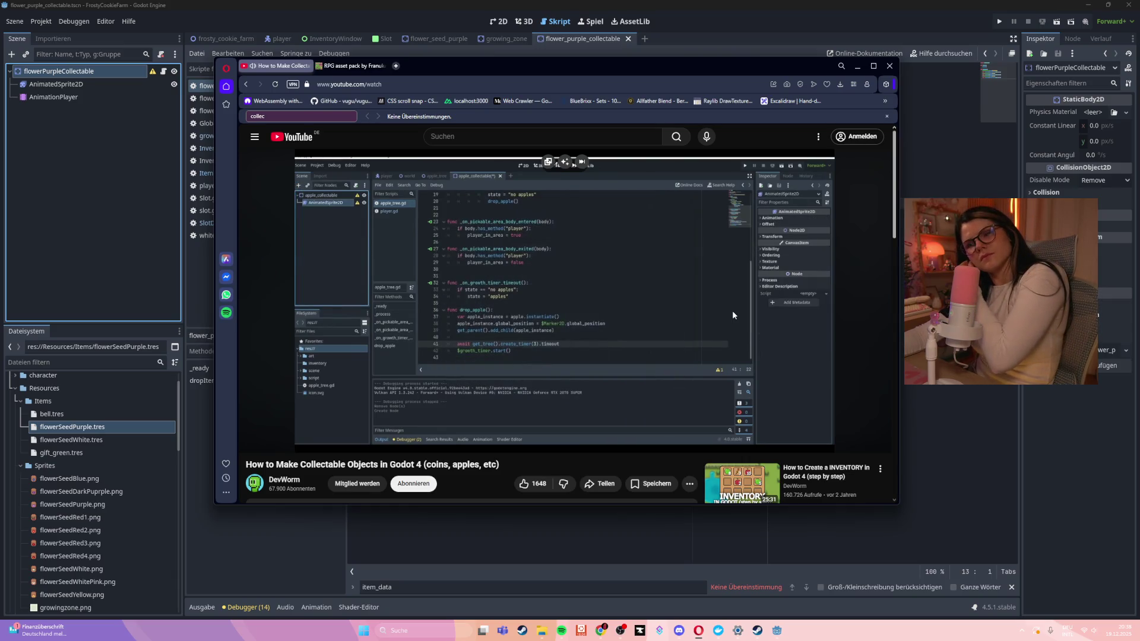
drag(731, 311, 732, 311)
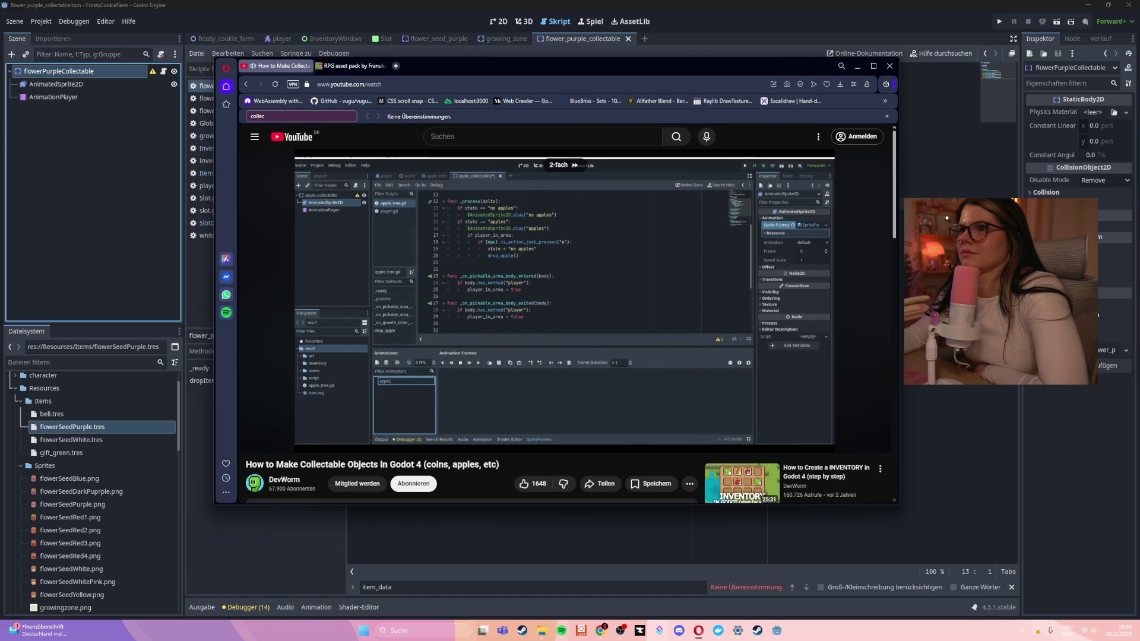
drag(731, 311, 725, 402)
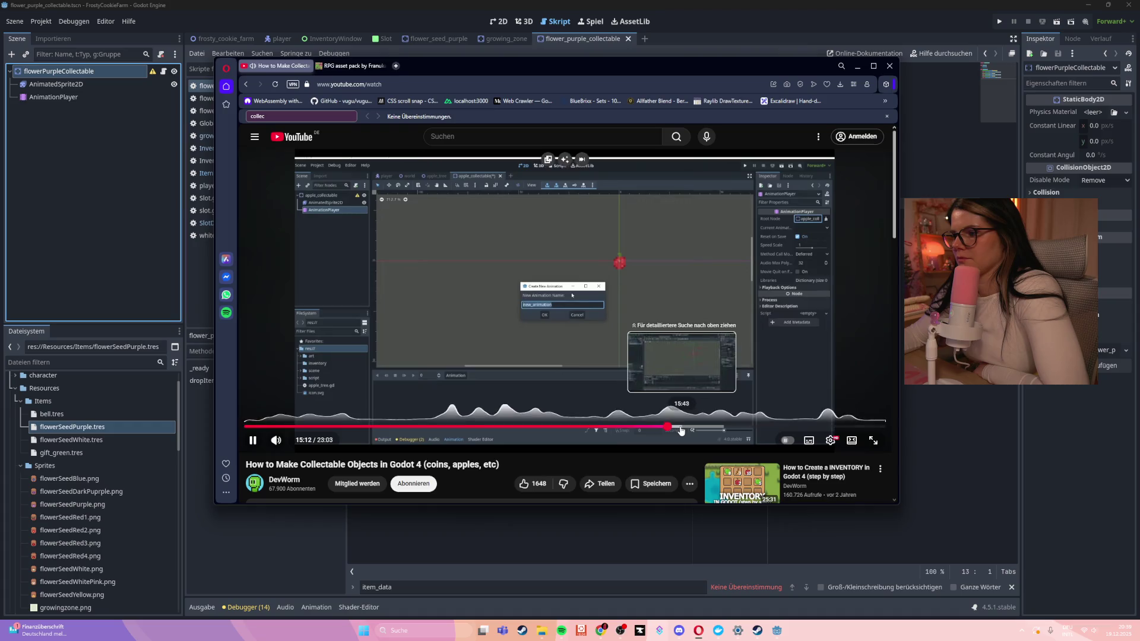
click(680, 427)
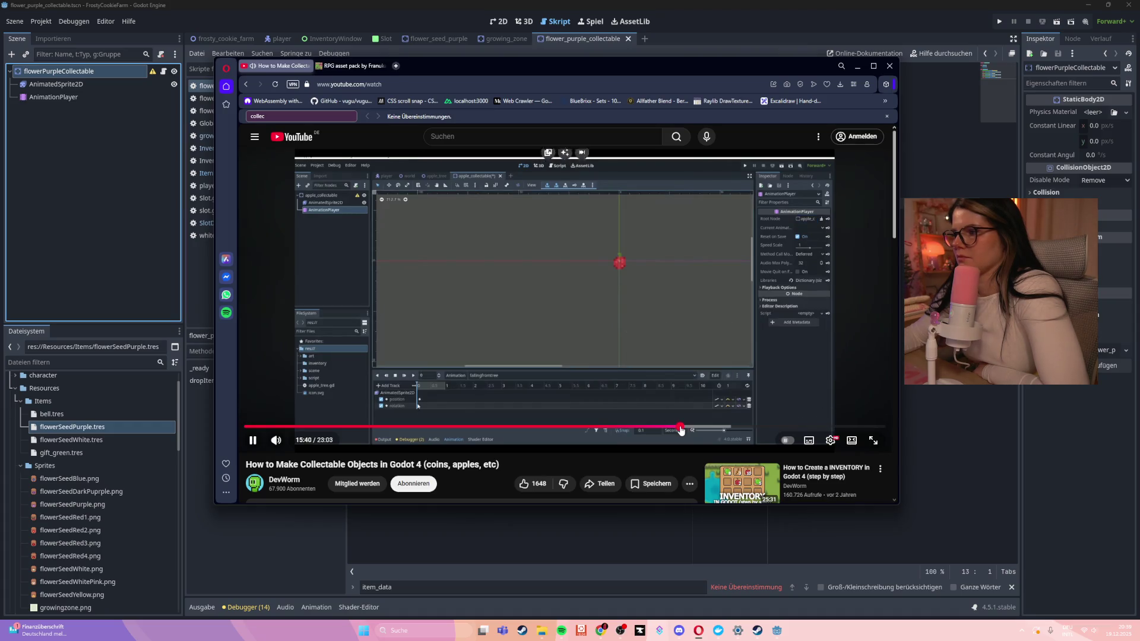
Skip through the script section from 16:51 to 21:22, past the create_timer code at 20:51
click(712, 427)
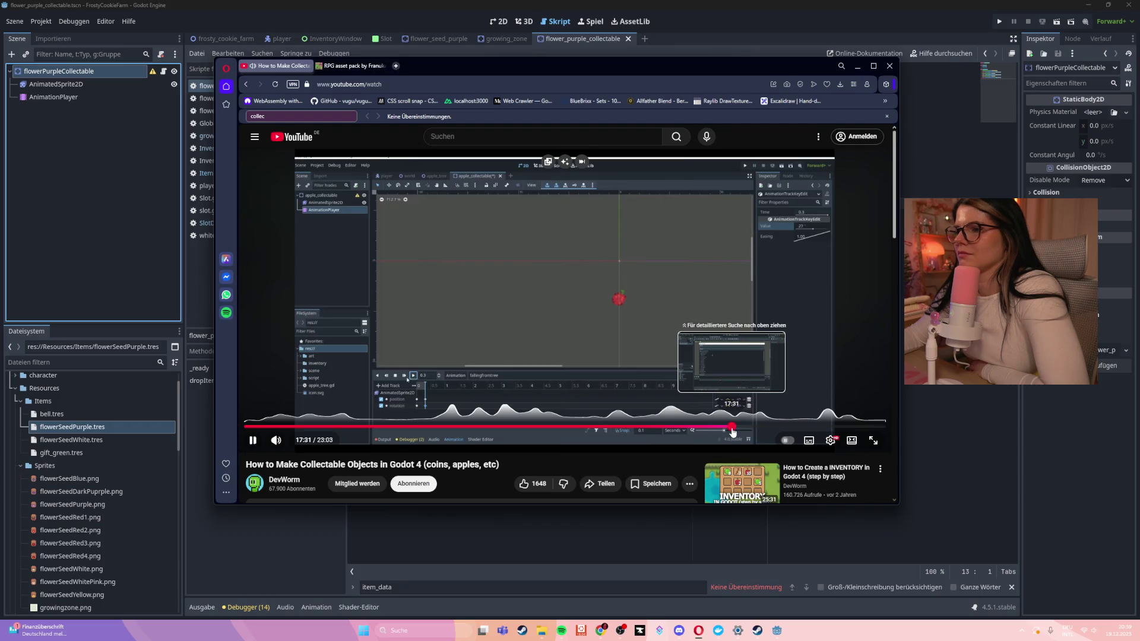
click(732, 427)
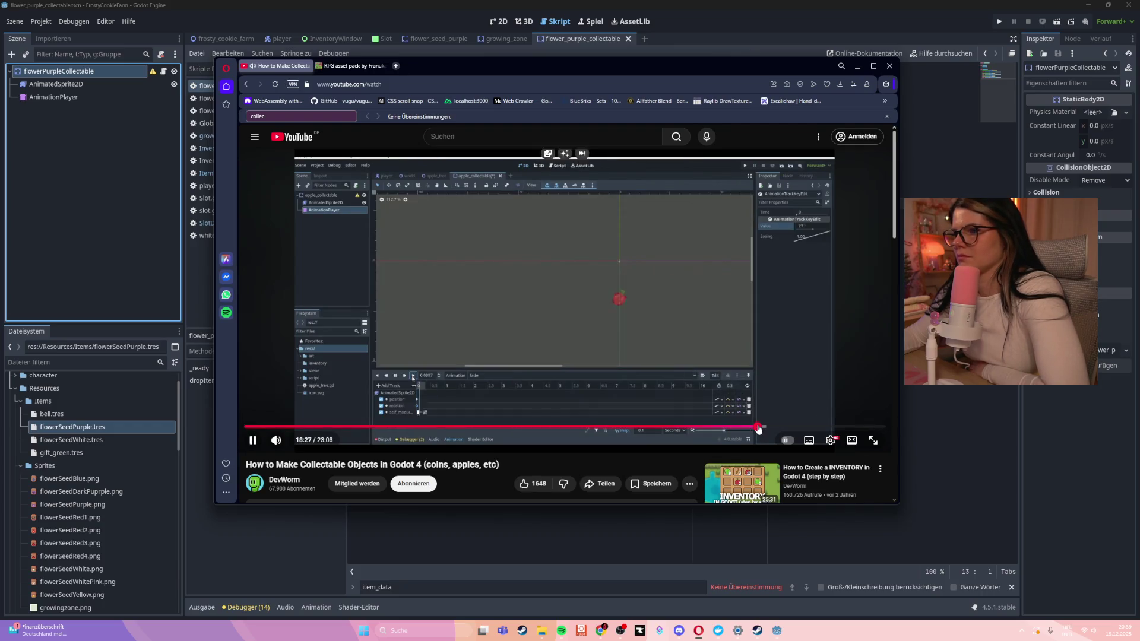
click(774, 427)
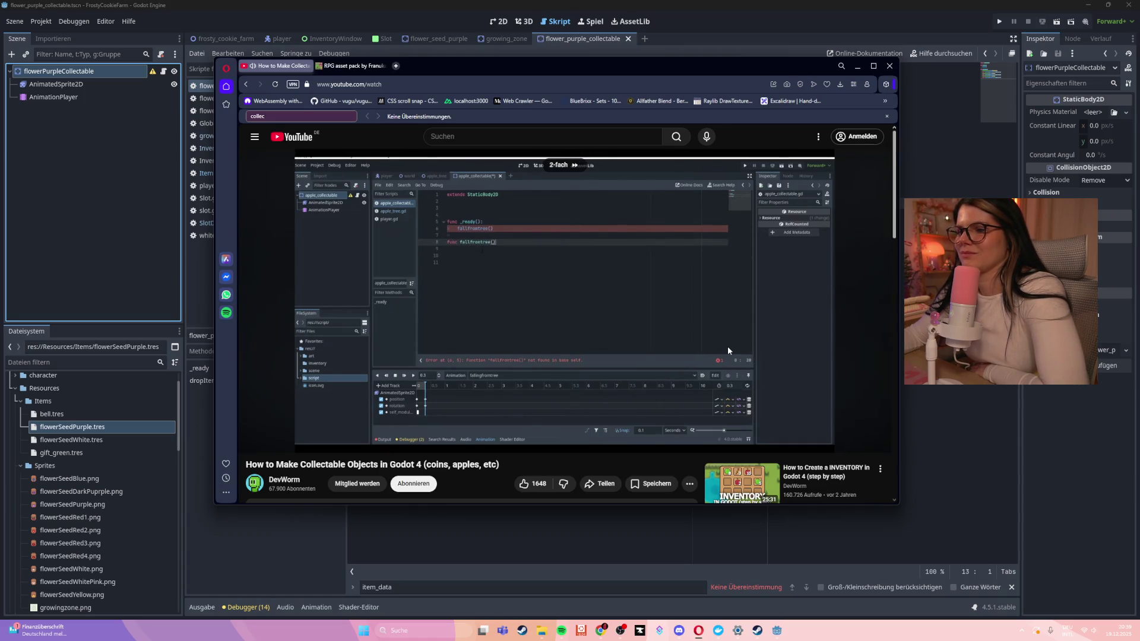
click(796, 426)
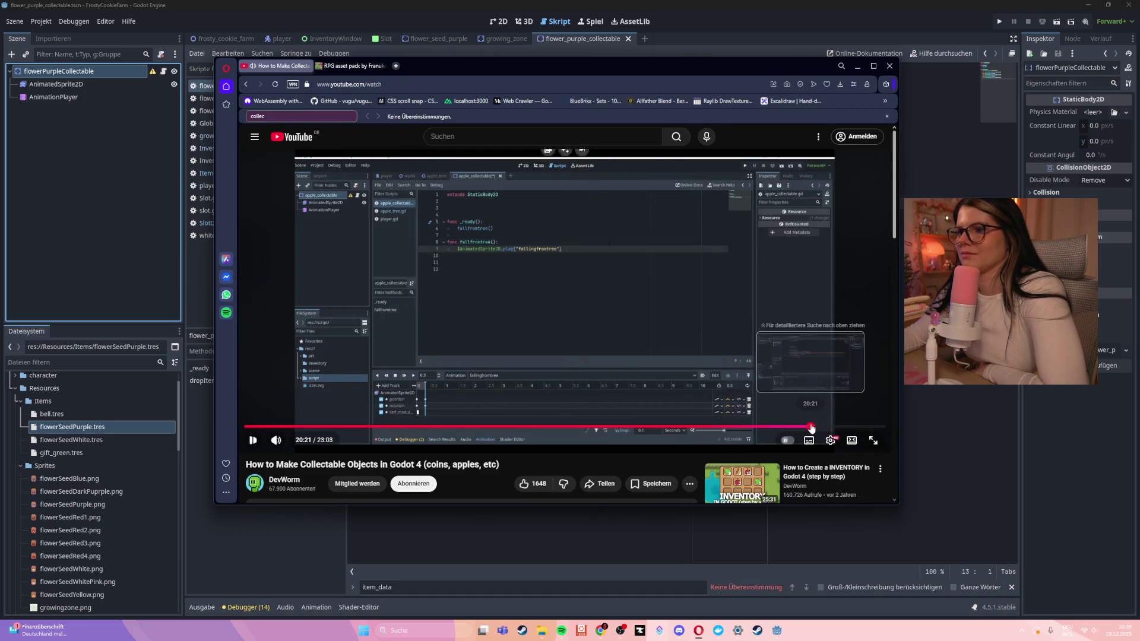
click(810, 426)
click(825, 427)
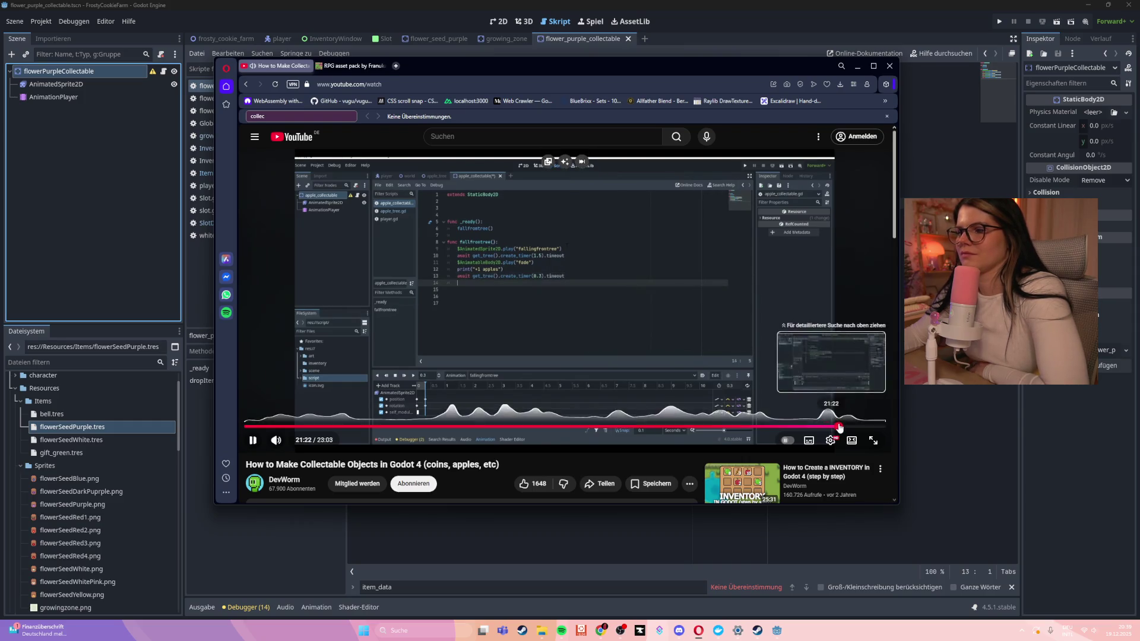
click(838, 426)
Pause and resume, jump to 22:01, then open the recommended inventory tutorial video
click(718, 328)
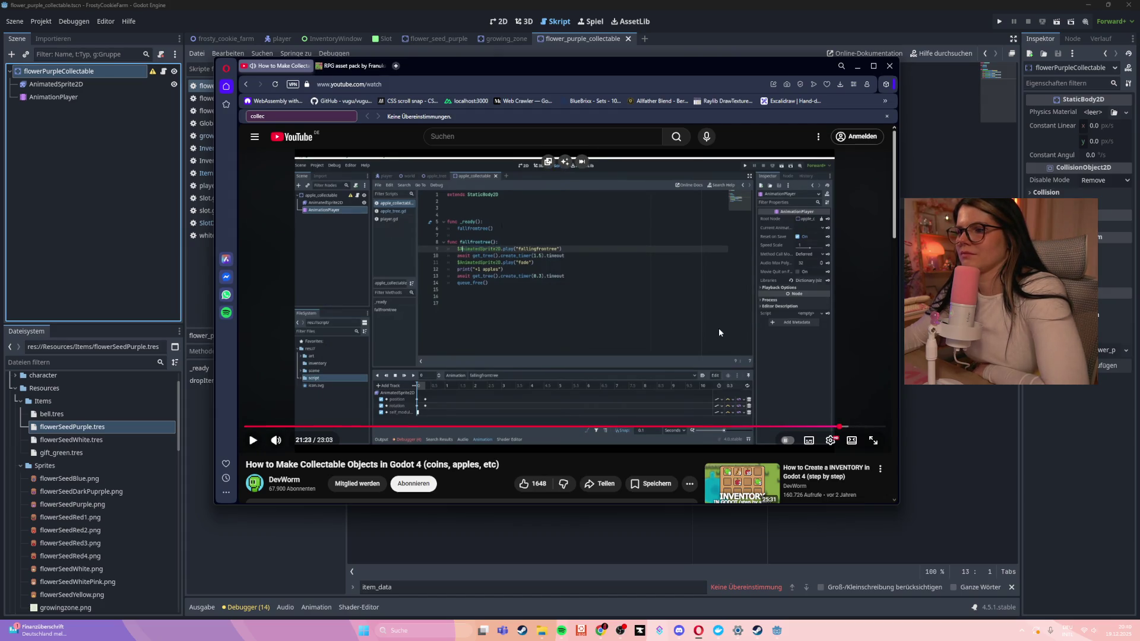
click(718, 331)
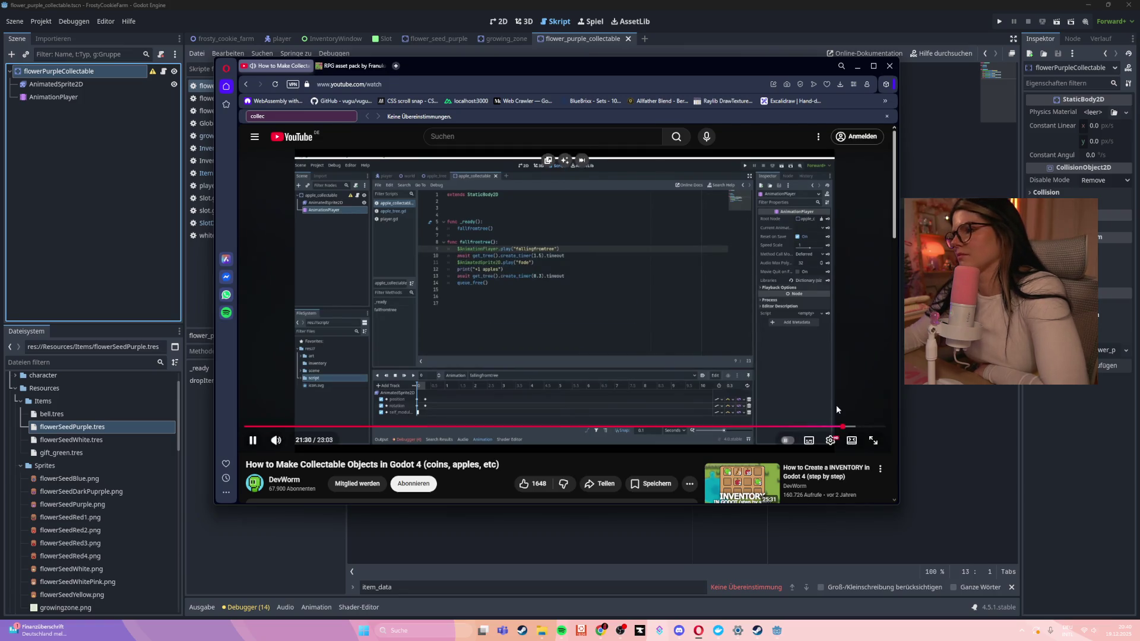
click(857, 426)
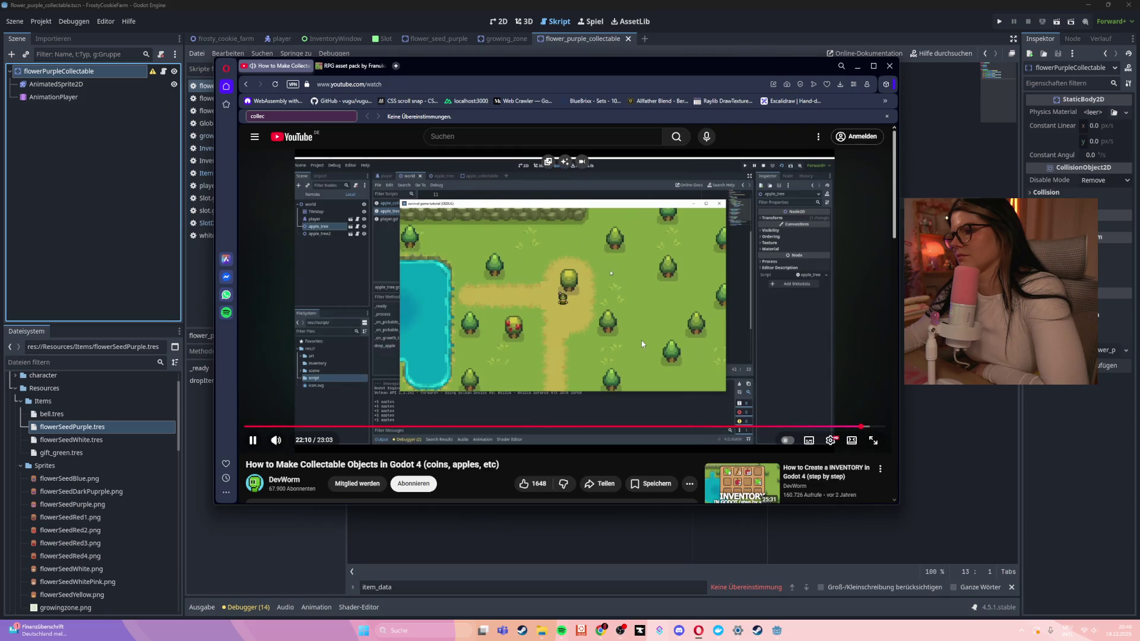
scroll(641, 342, down, 2)
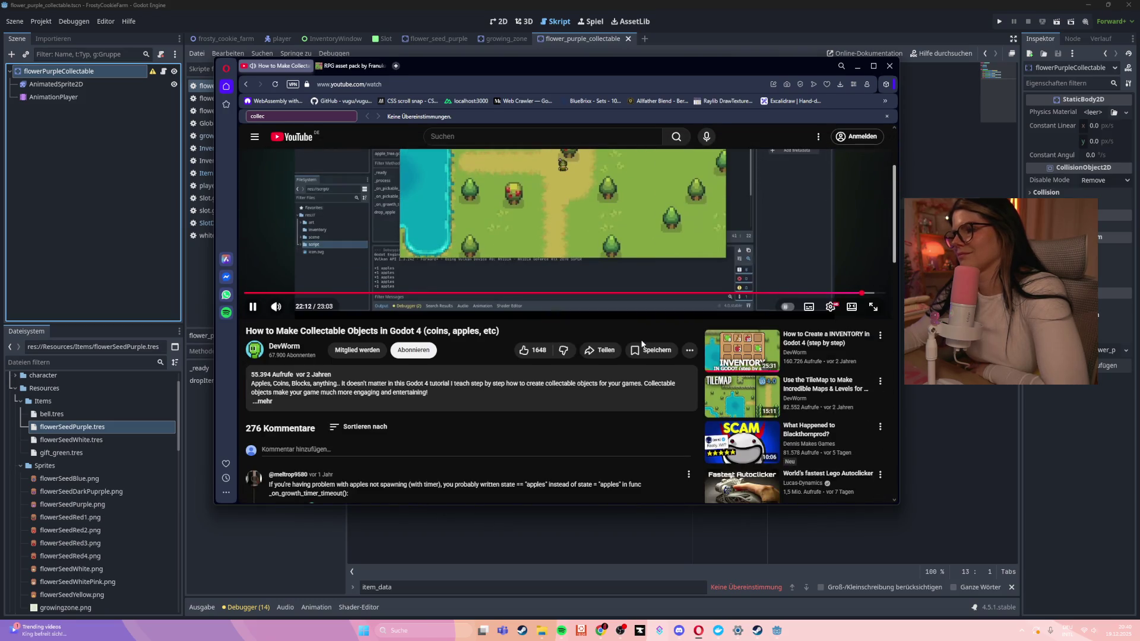
click(815, 348)
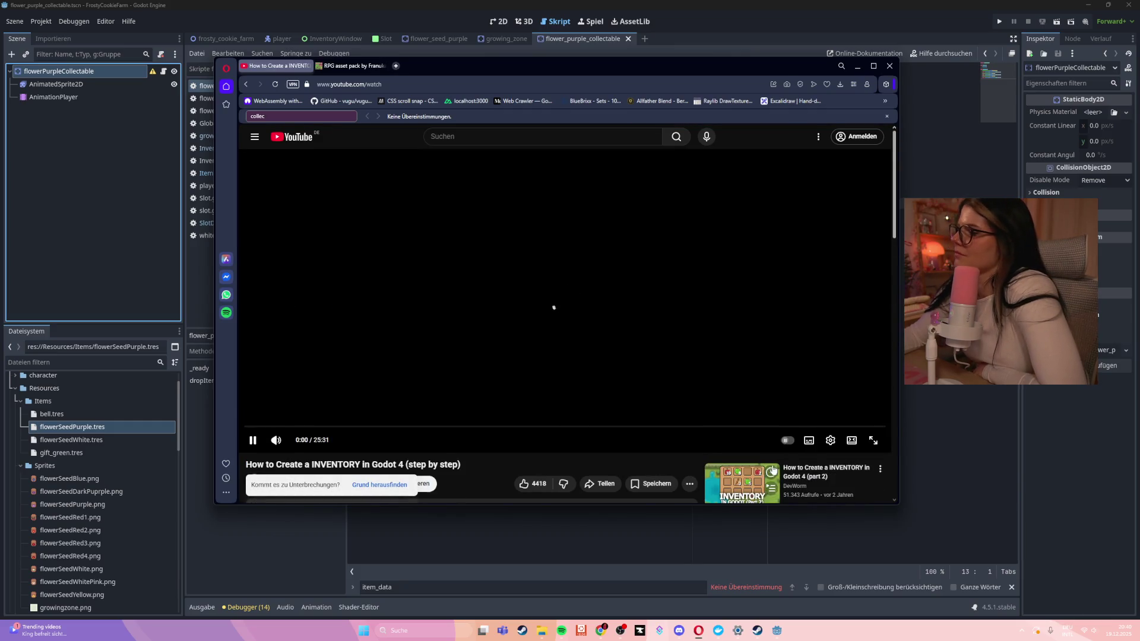
Switch to inventory tutorial part 2 and skim around 15:20 to 15:54
click(803, 479)
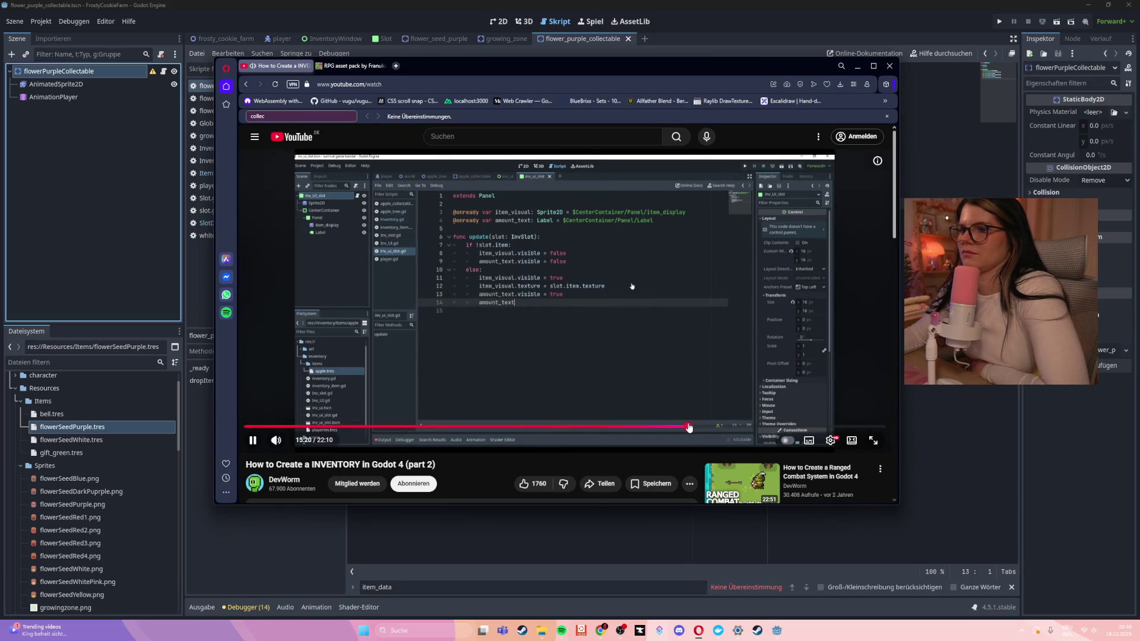
click(689, 426)
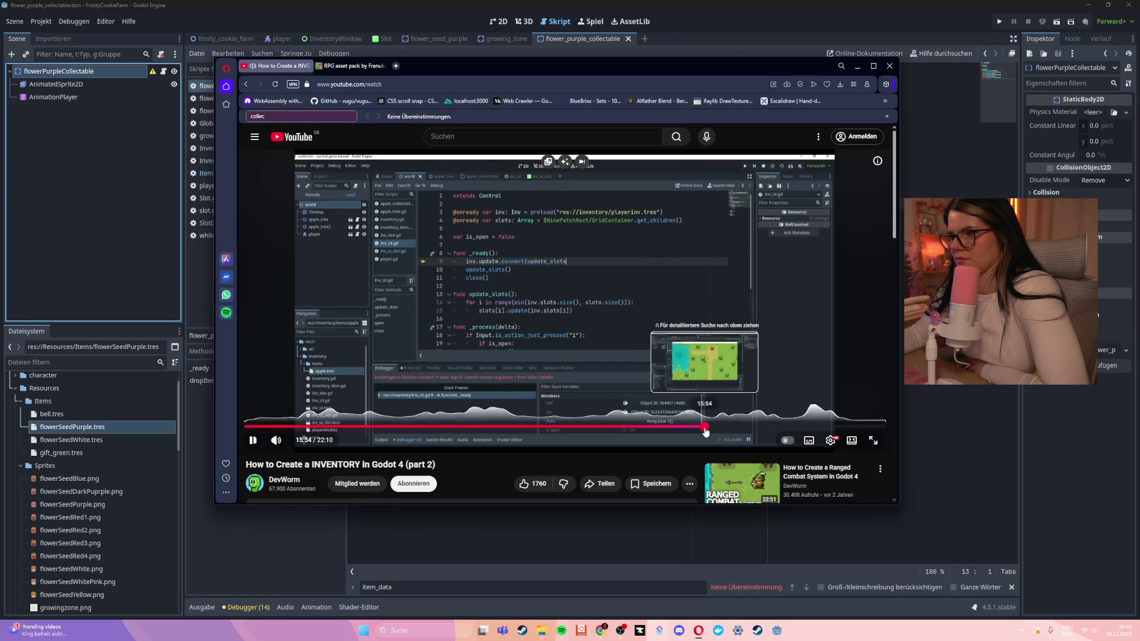
click(705, 427)
click(695, 427)
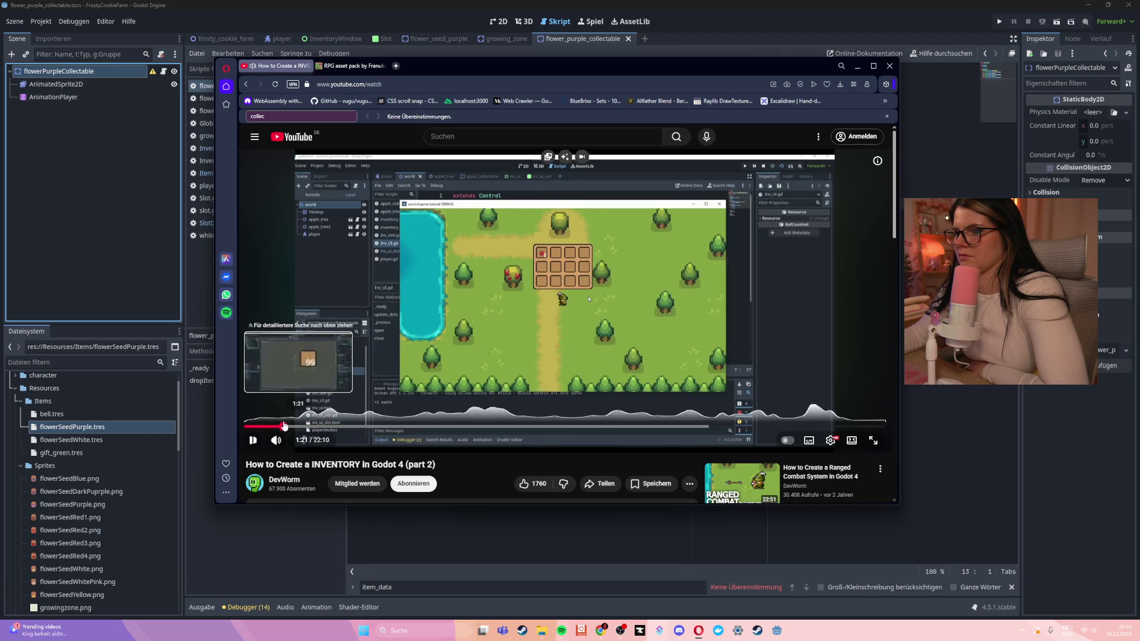
Scrub back through part 2's slot scene setup and inv_ui_slot script, from 3:03 to 6:32
click(284, 425)
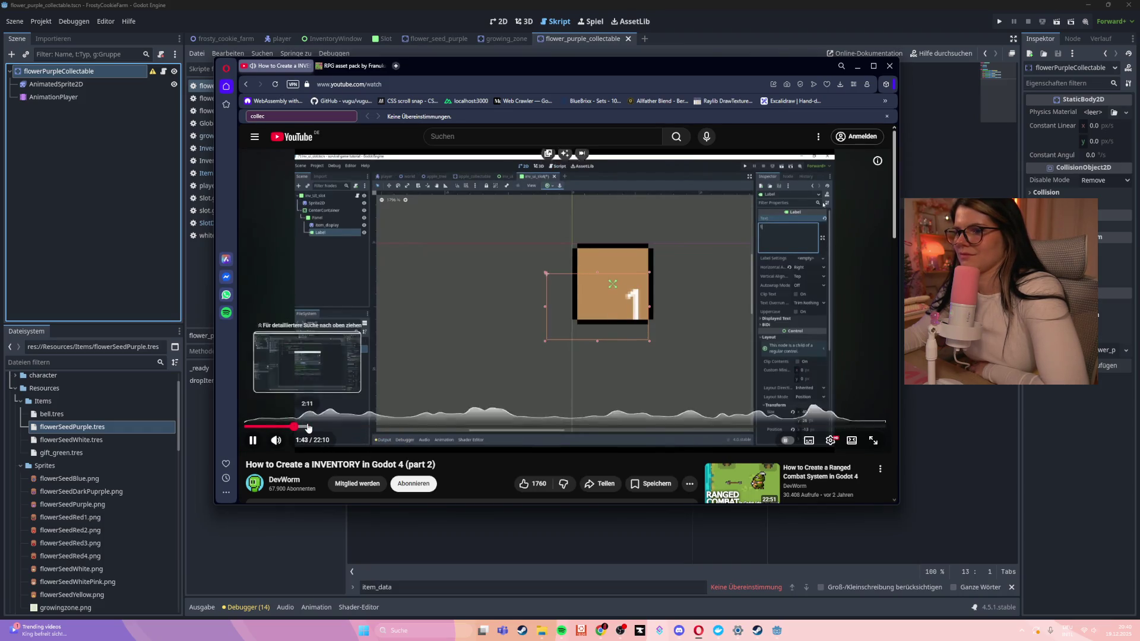
click(295, 426)
click(307, 426)
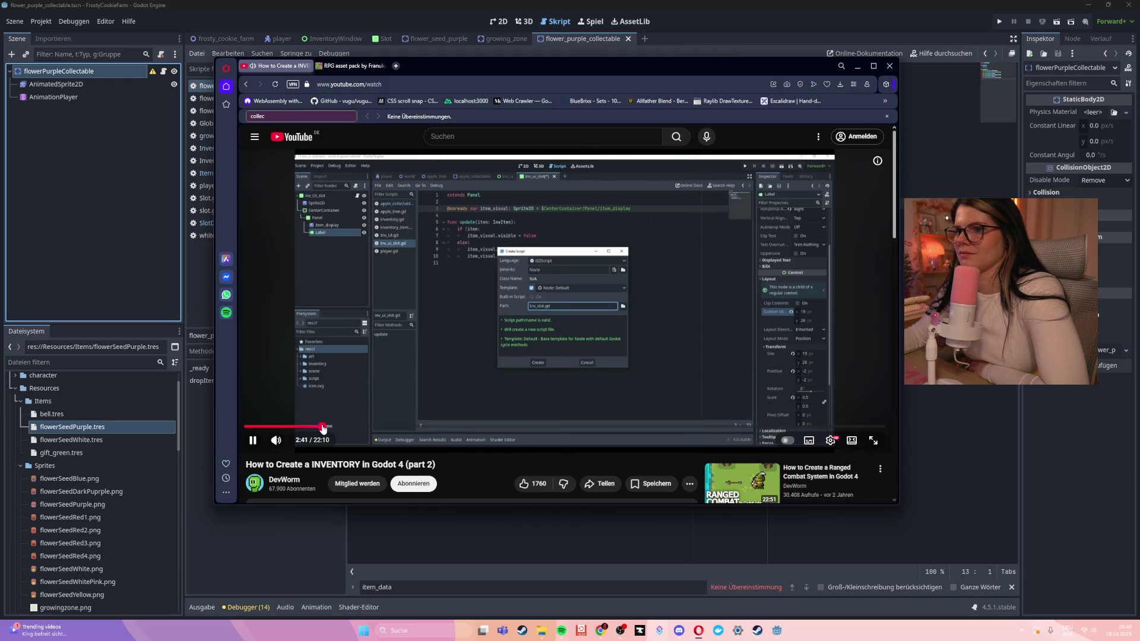
click(333, 426)
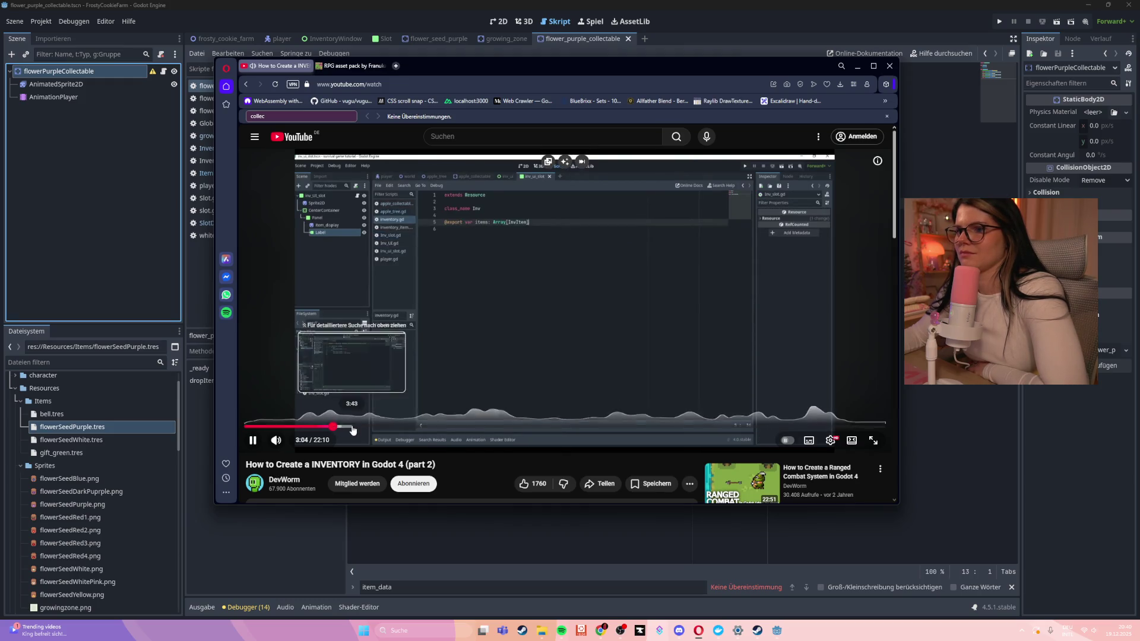
click(353, 426)
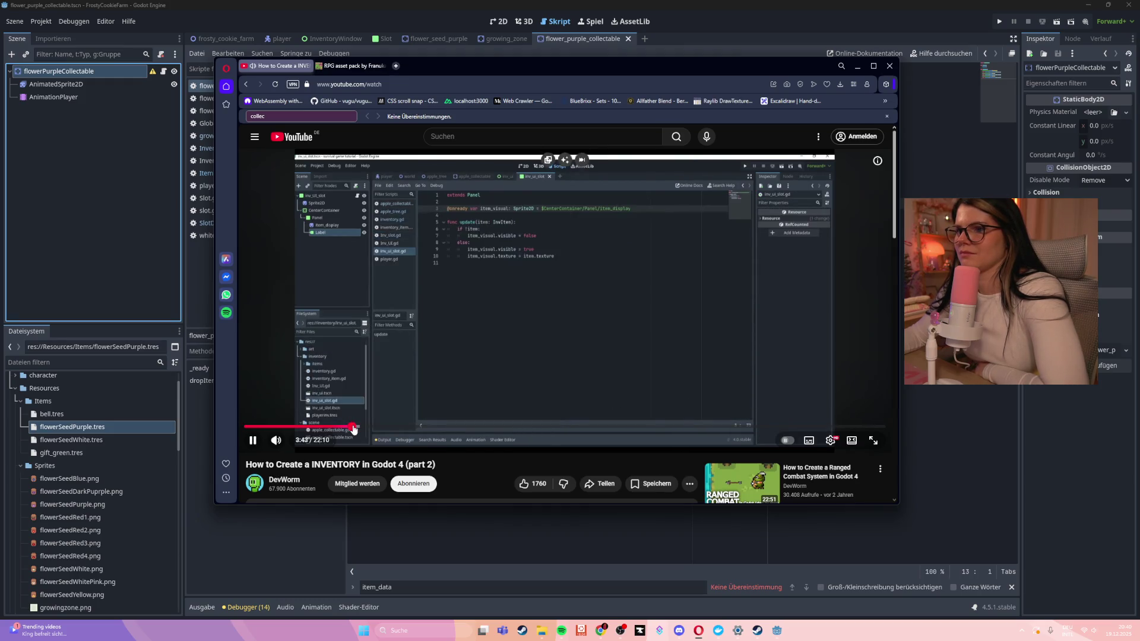
click(384, 426)
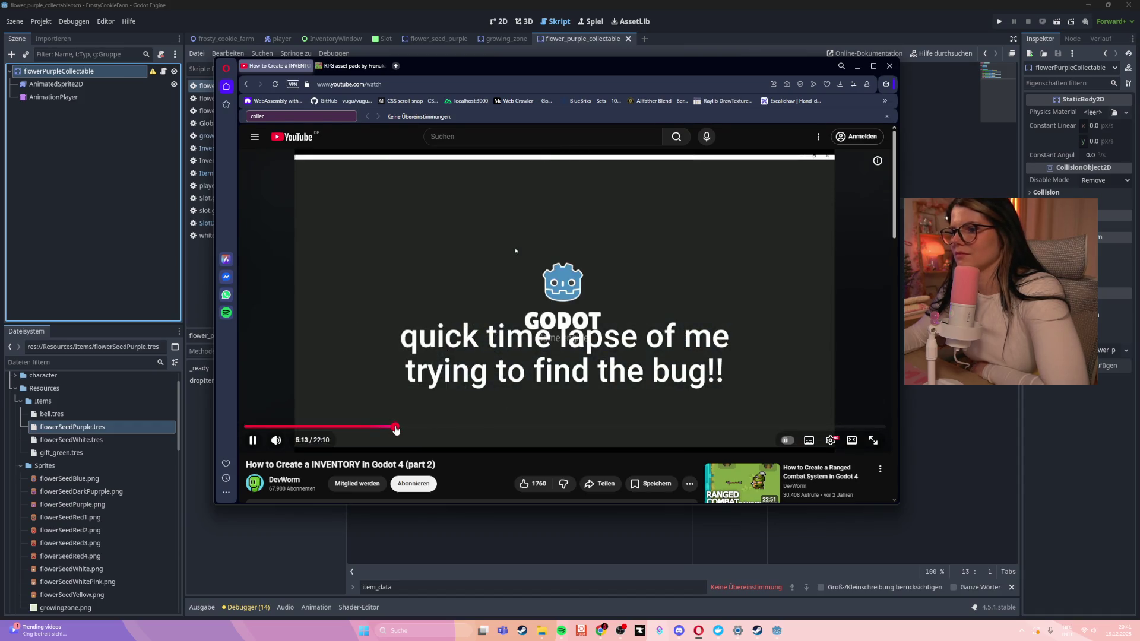
drag(396, 429, 434, 428)
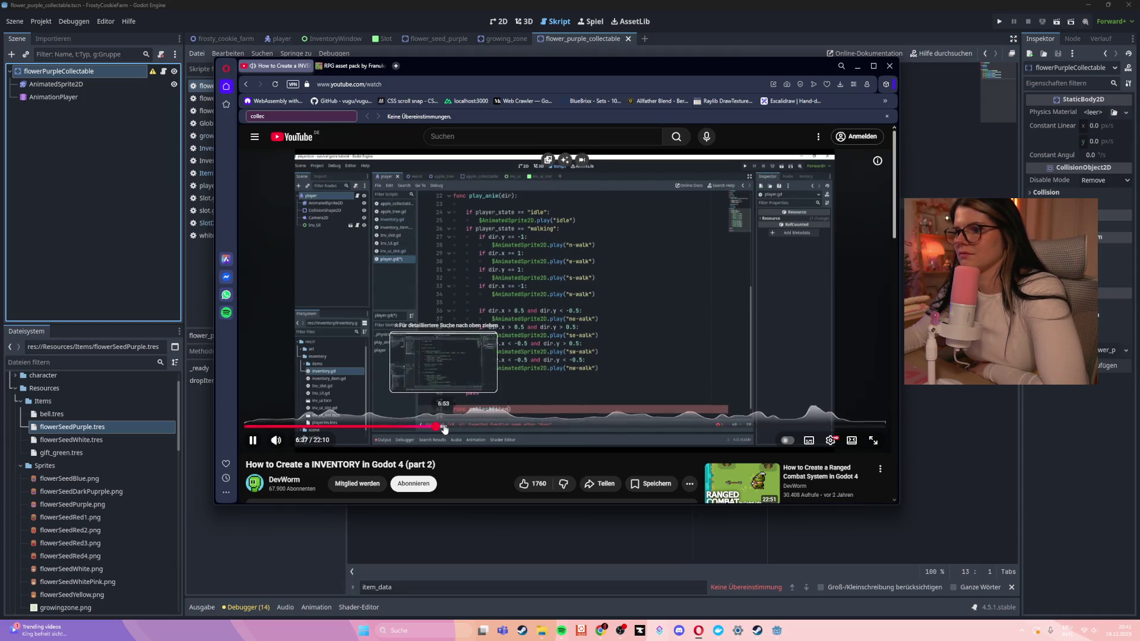
Watch at double speed, pause around 8:06, and minimize the browser to return to Godot
drag(440, 352, 440, 352)
drag(601, 296, 600, 296)
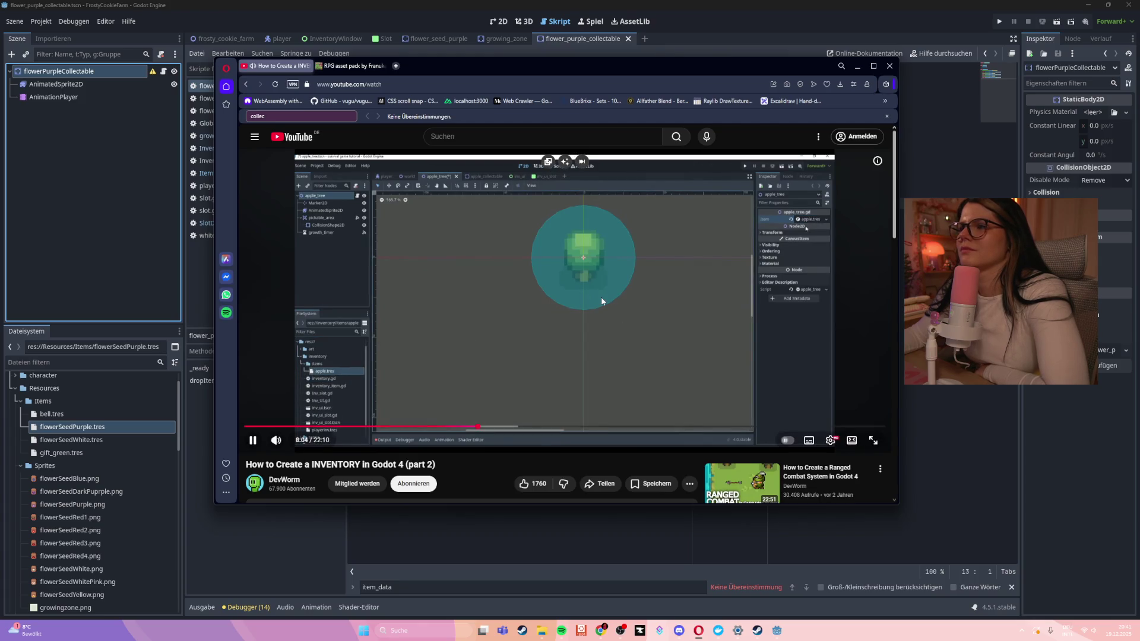
click(601, 297)
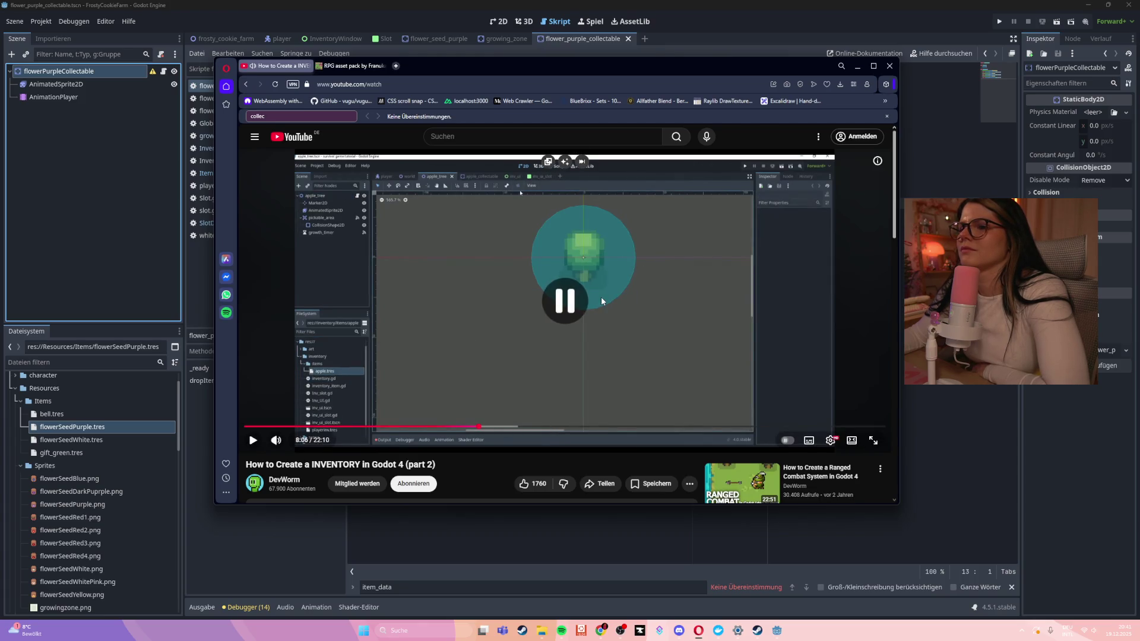
click(601, 300)
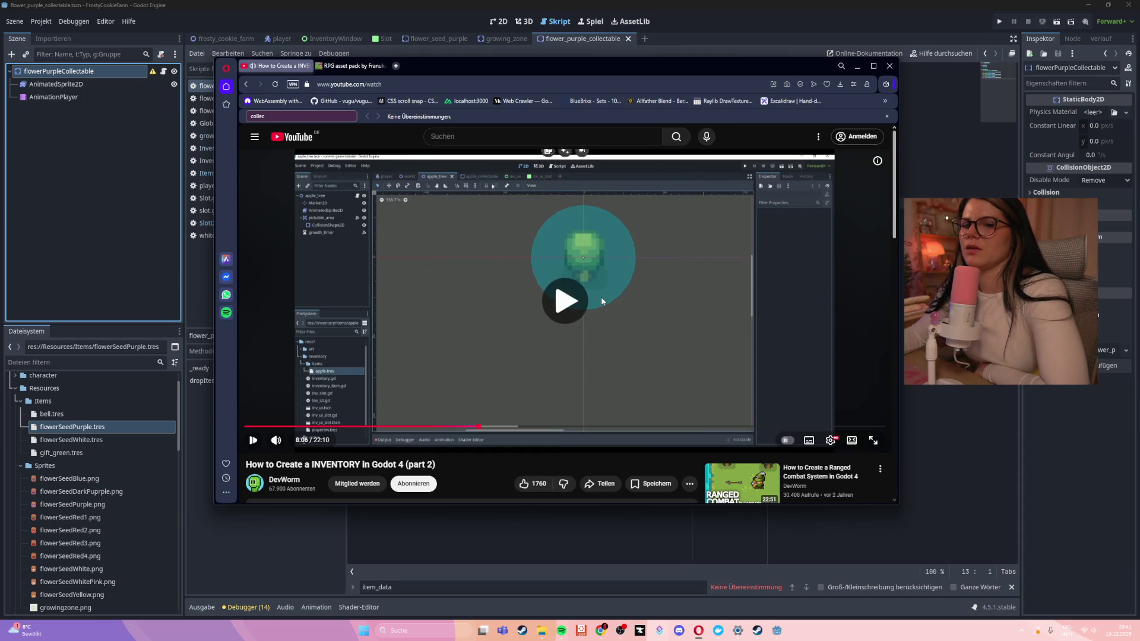
click(601, 300)
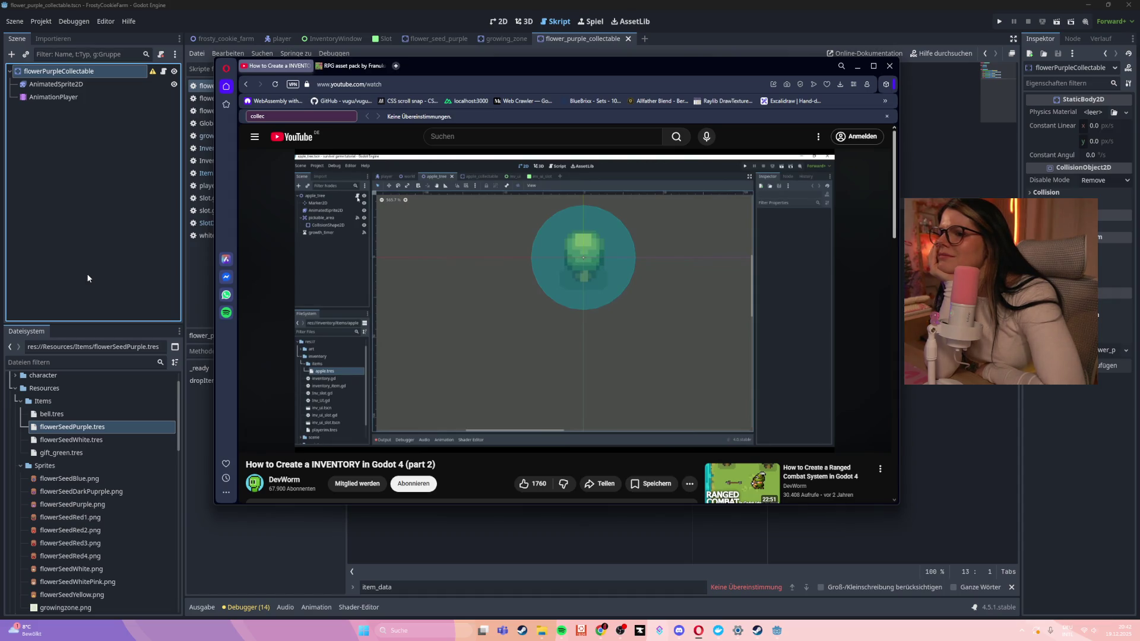
click(98, 415)
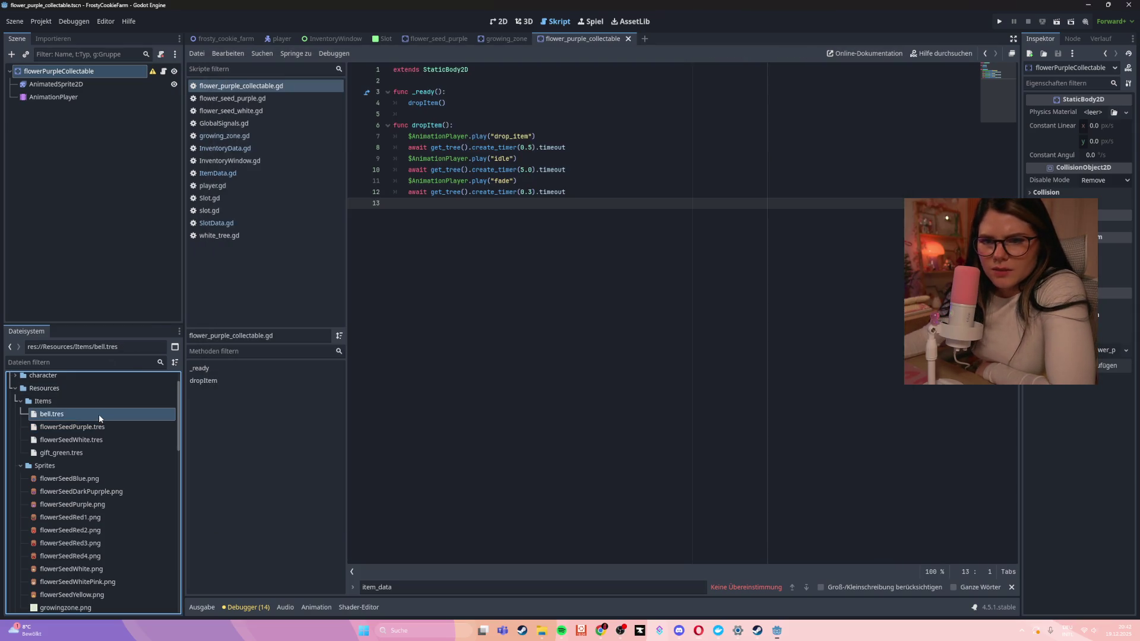
Switch to the growing_zone scene and select its growingZone root node
click(84, 442)
click(86, 427)
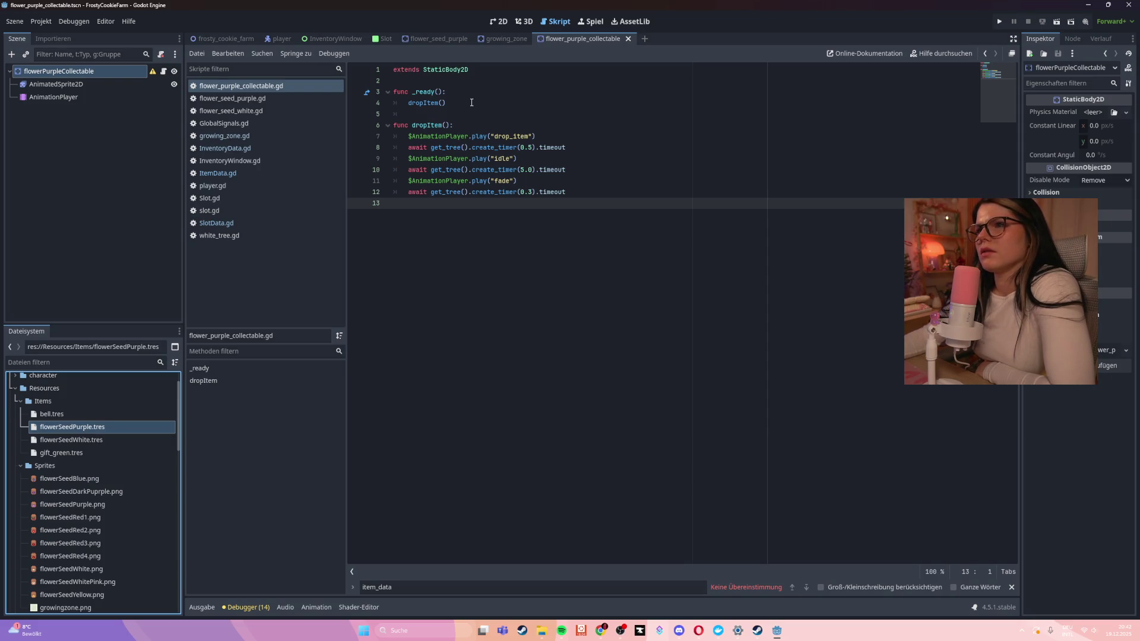
click(505, 39)
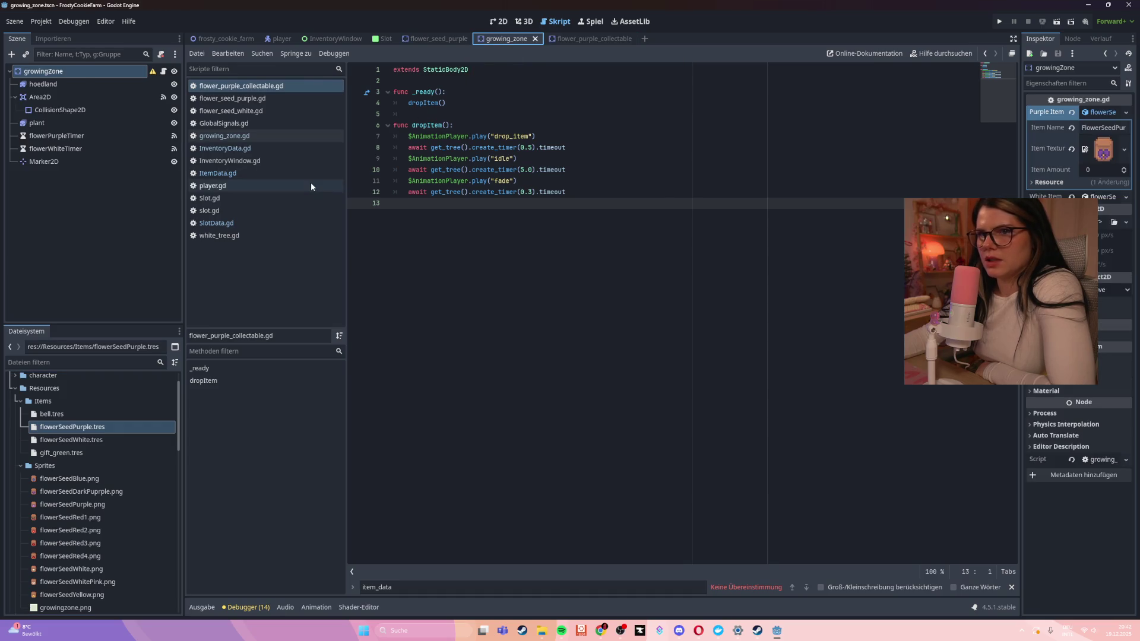
click(51, 84)
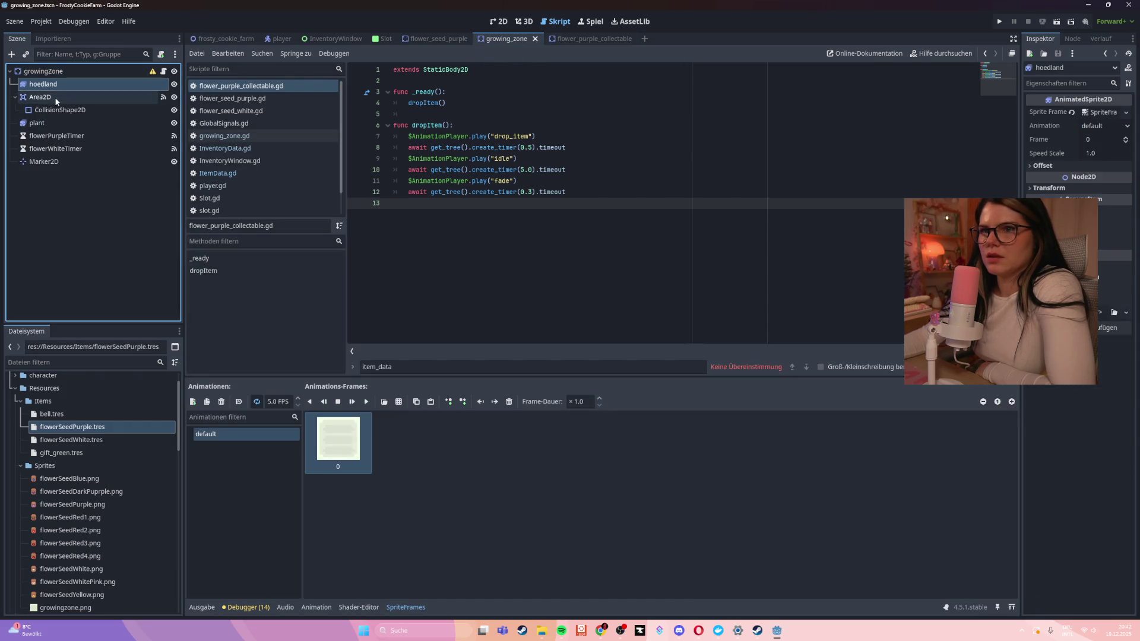
click(36, 123)
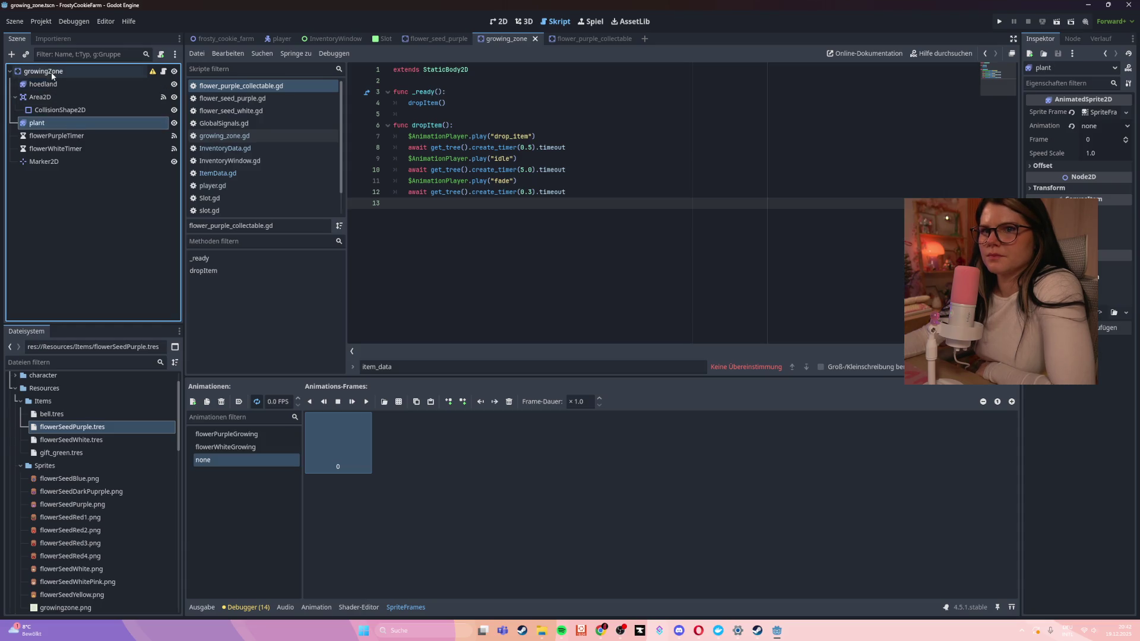
click(51, 71)
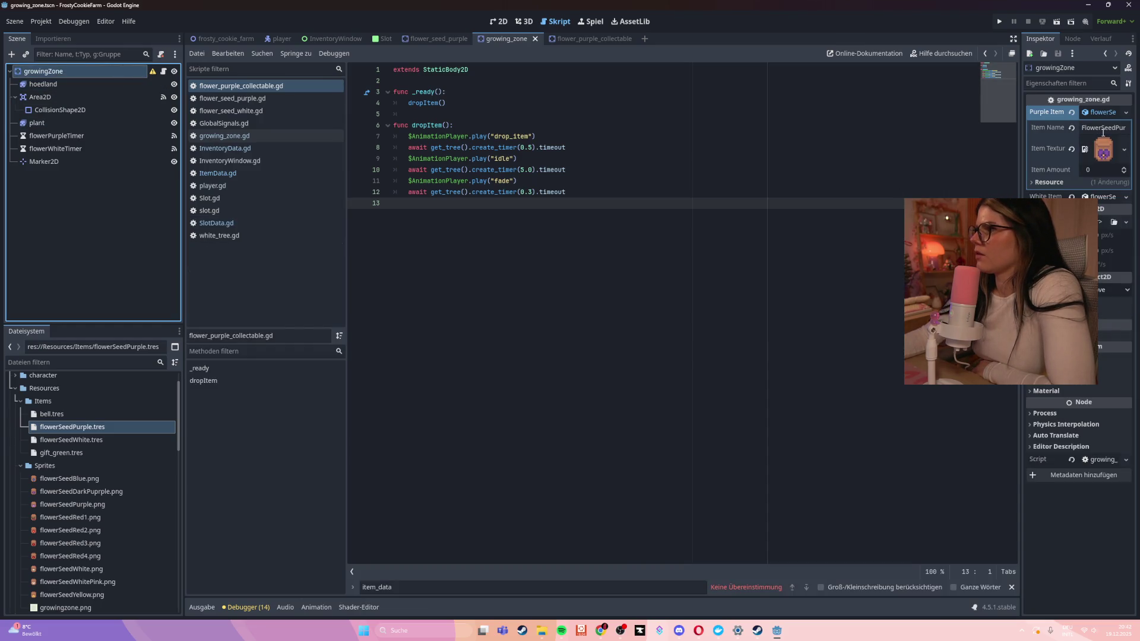
Reset Purple Item to empty and start creating a new resource for it
click(1126, 113)
click(1072, 112)
click(1072, 113)
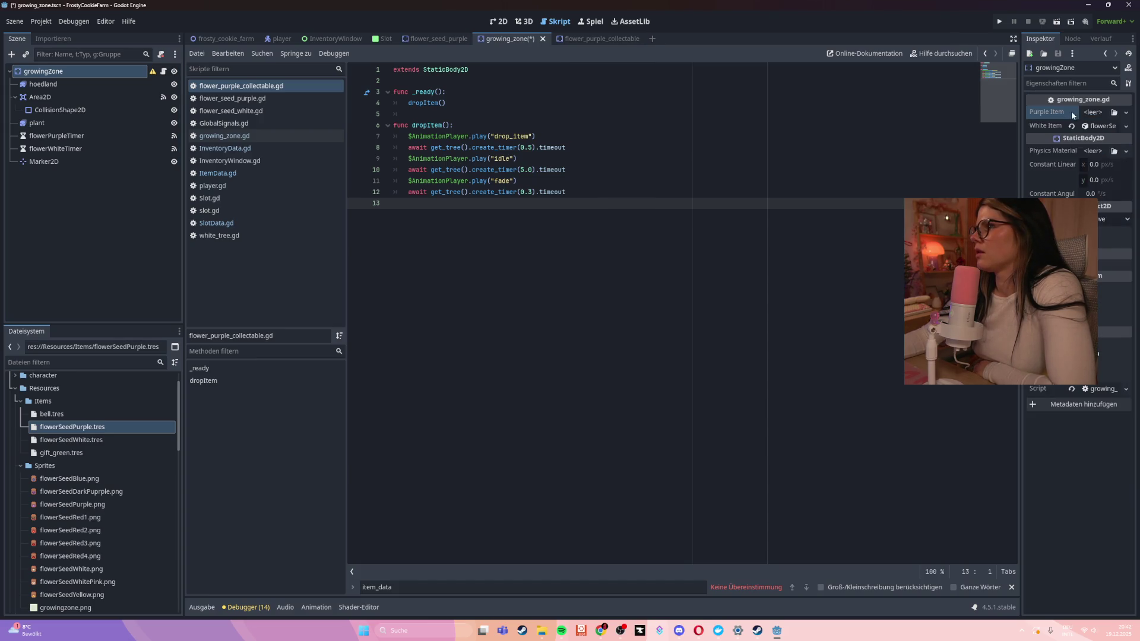
click(68, 453)
click(68, 441)
click(61, 428)
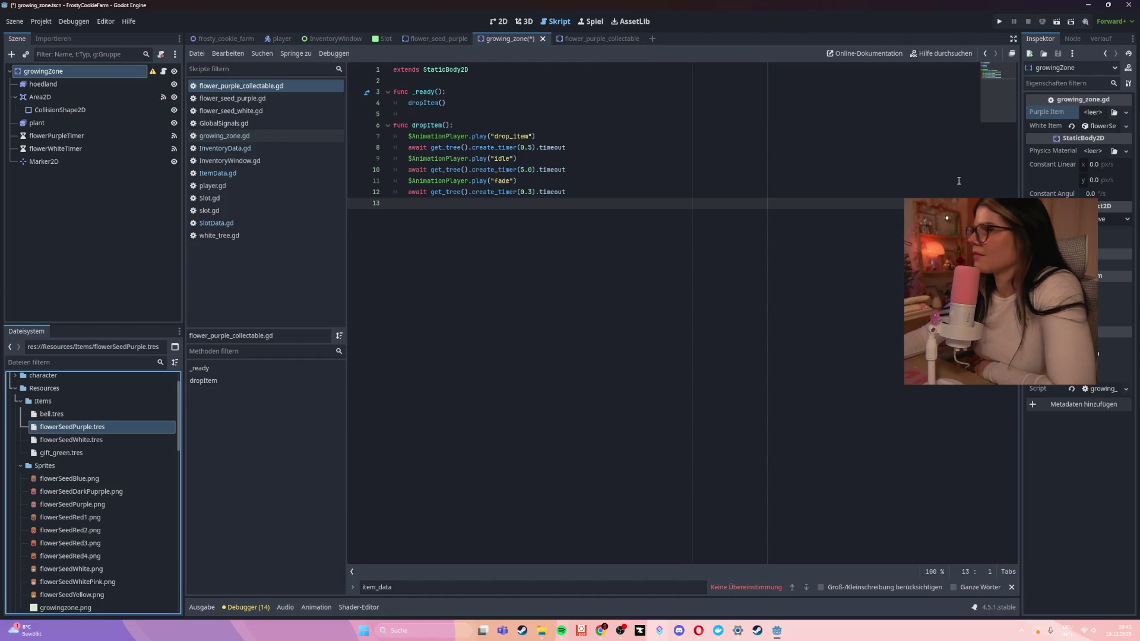
click(1028, 55)
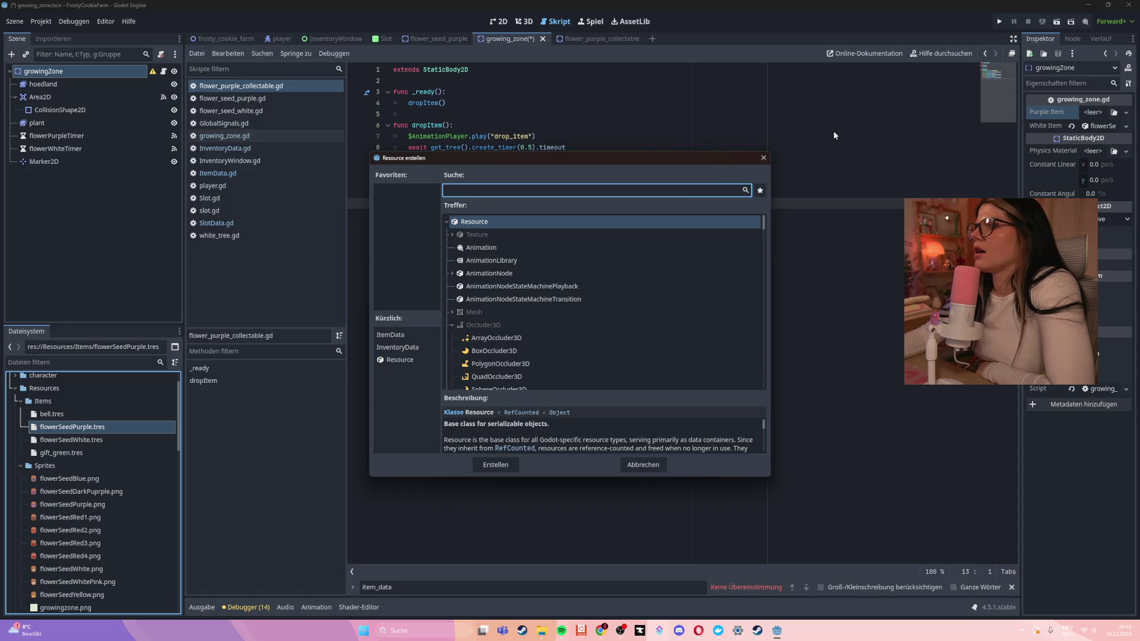
Pick ItemData from the 'item' search as Purple Item and enter FlowerPurple as its Item Name
text(item)
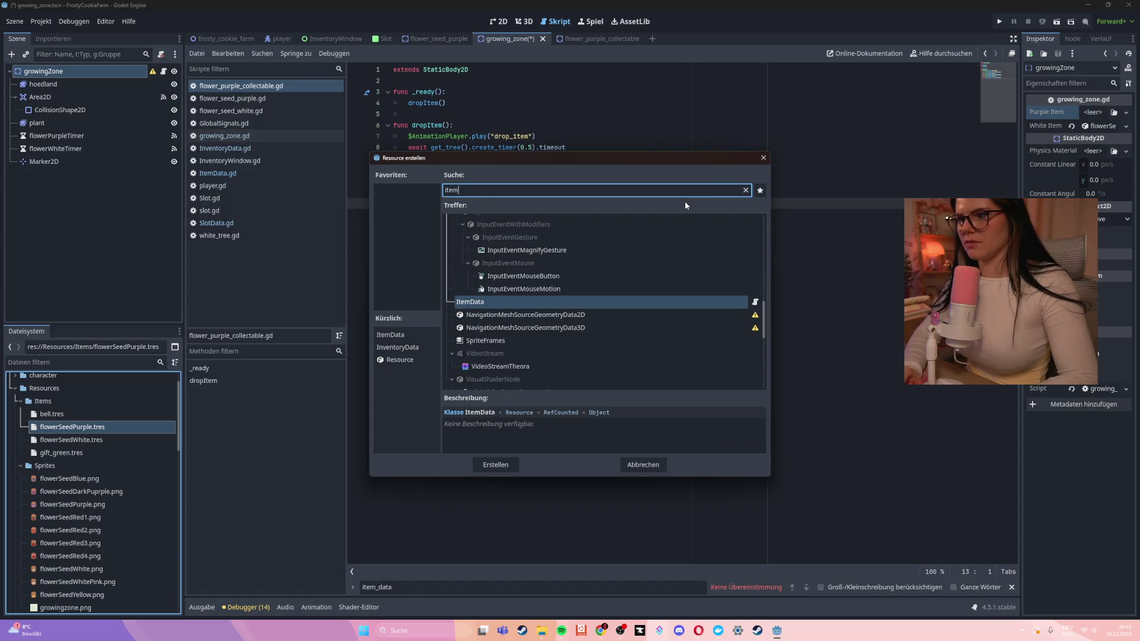
click(515, 462)
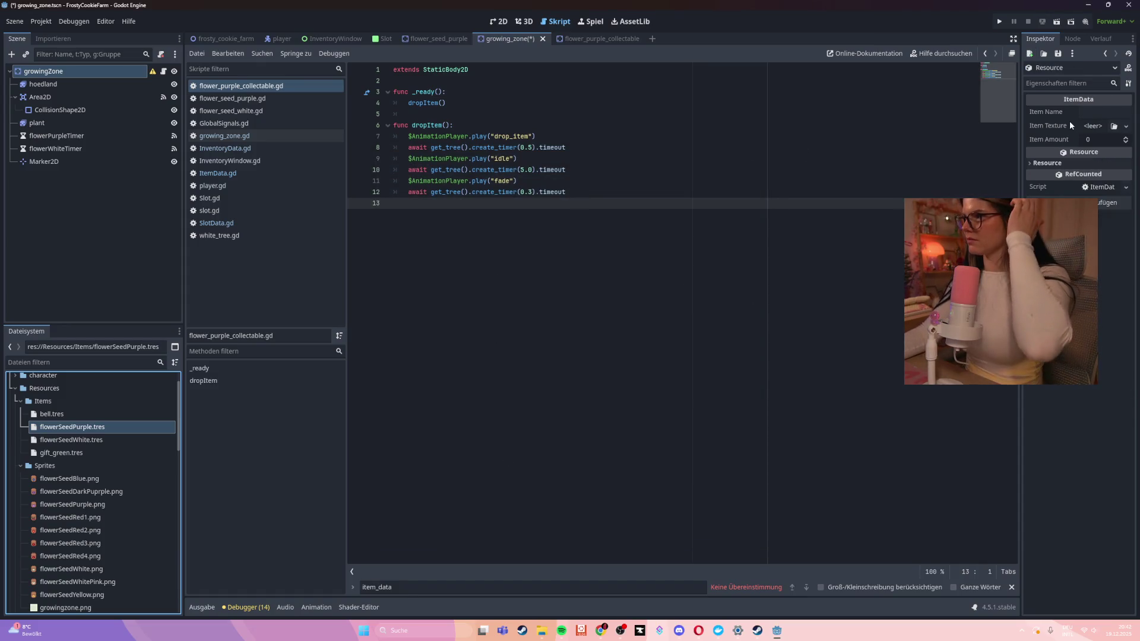
click(1100, 112)
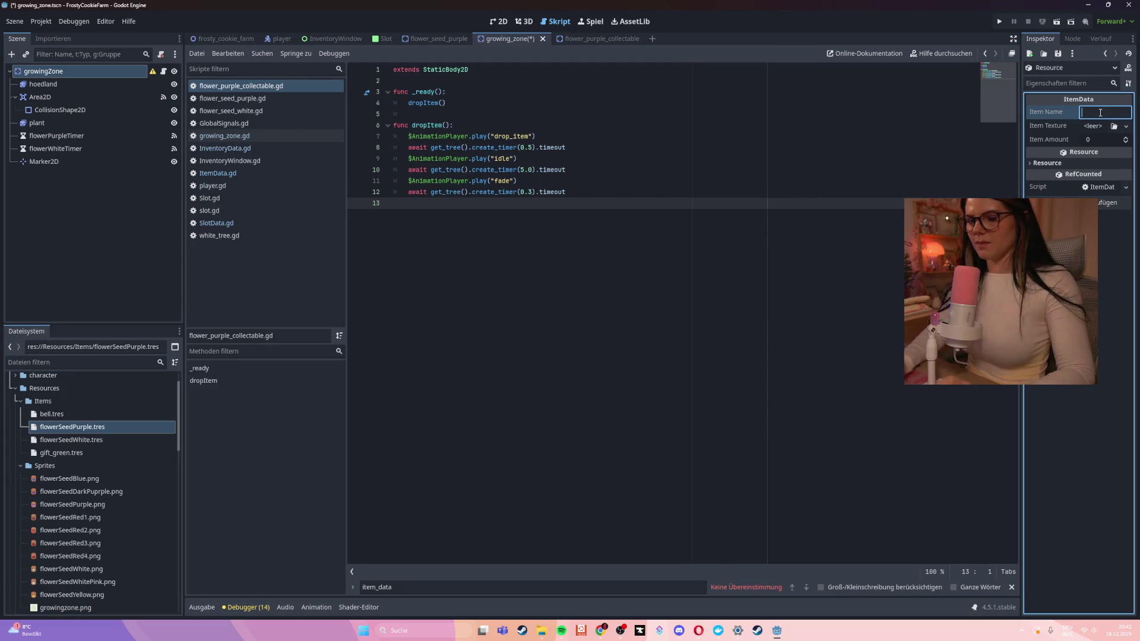
text(FlowePurp)
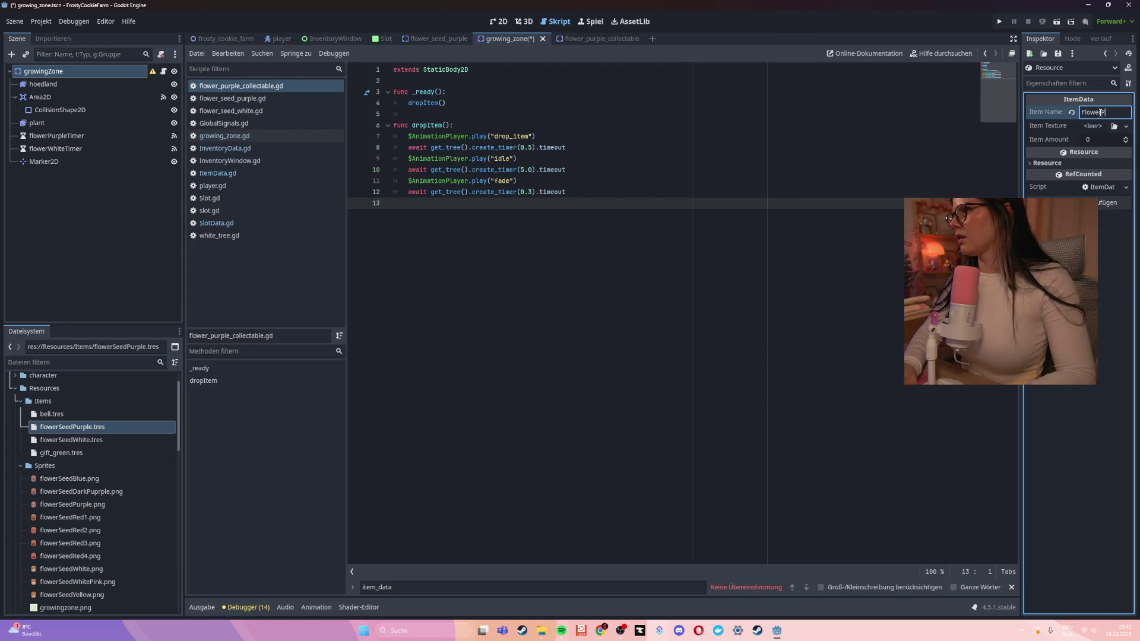
text(le)
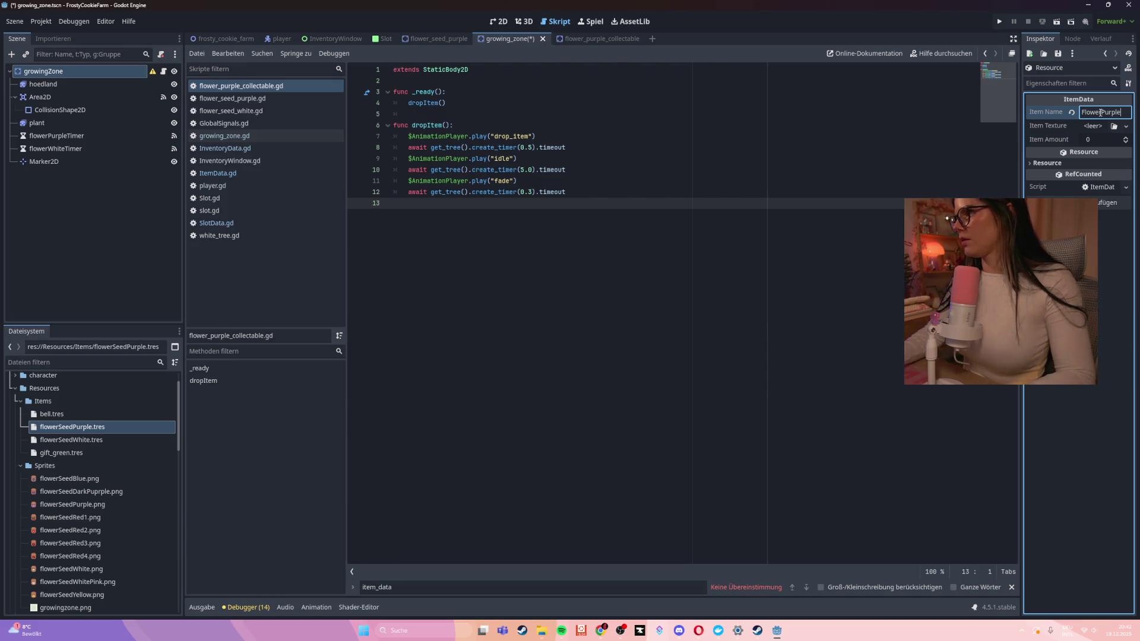
scroll(36, 535, down, 5)
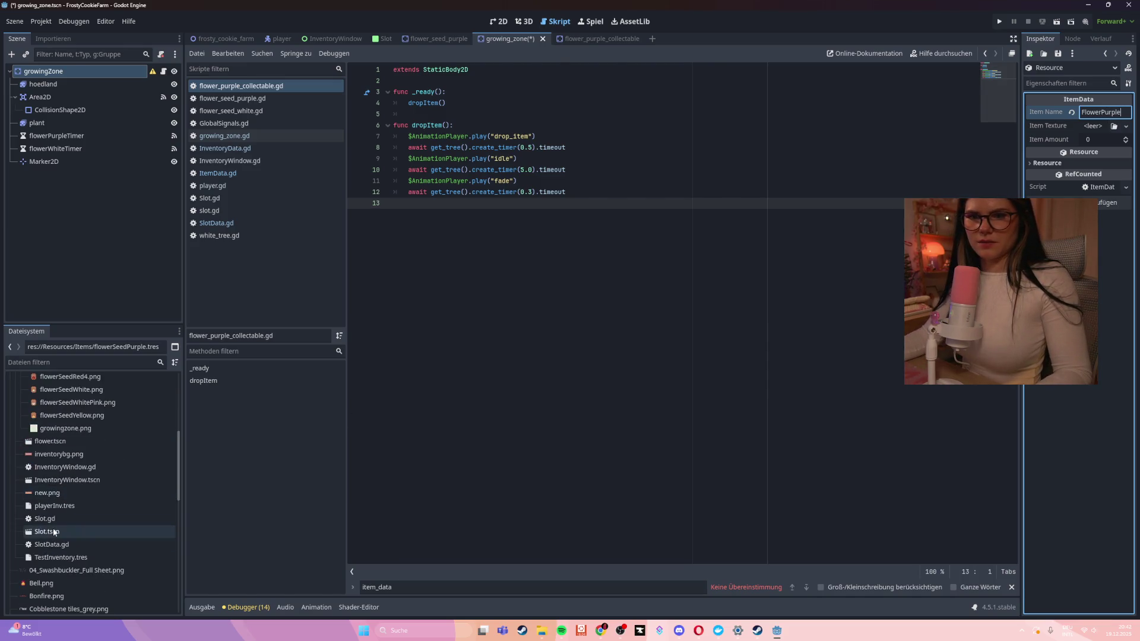
scroll(53, 532, down, 6)
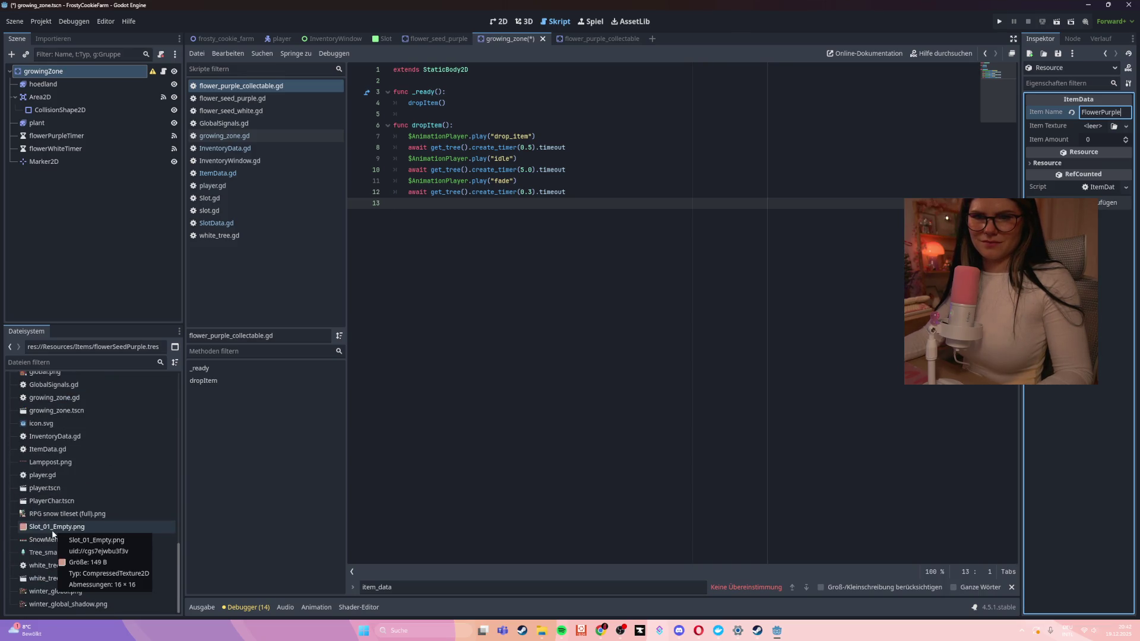
scroll(52, 532, up, 10)
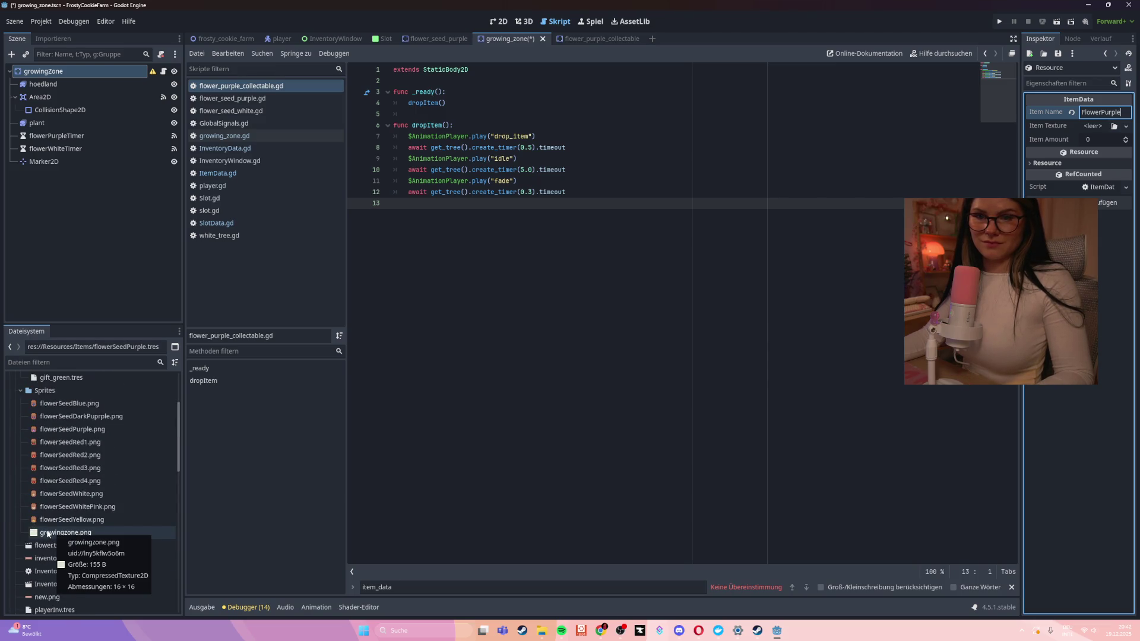
scroll(77, 496, up, 5)
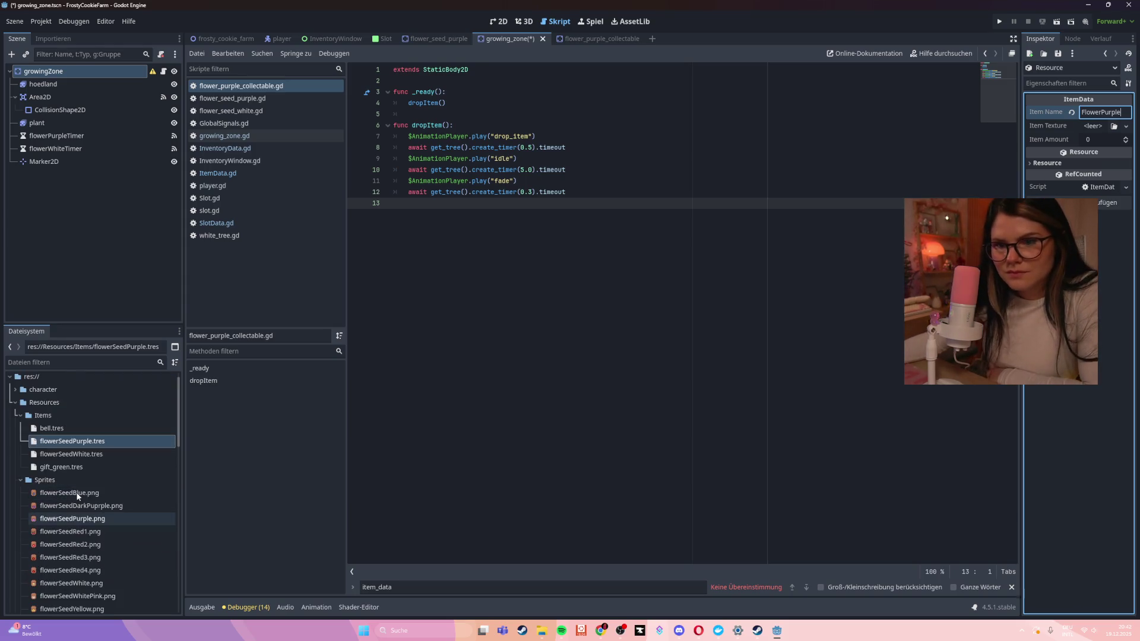
click(21, 480)
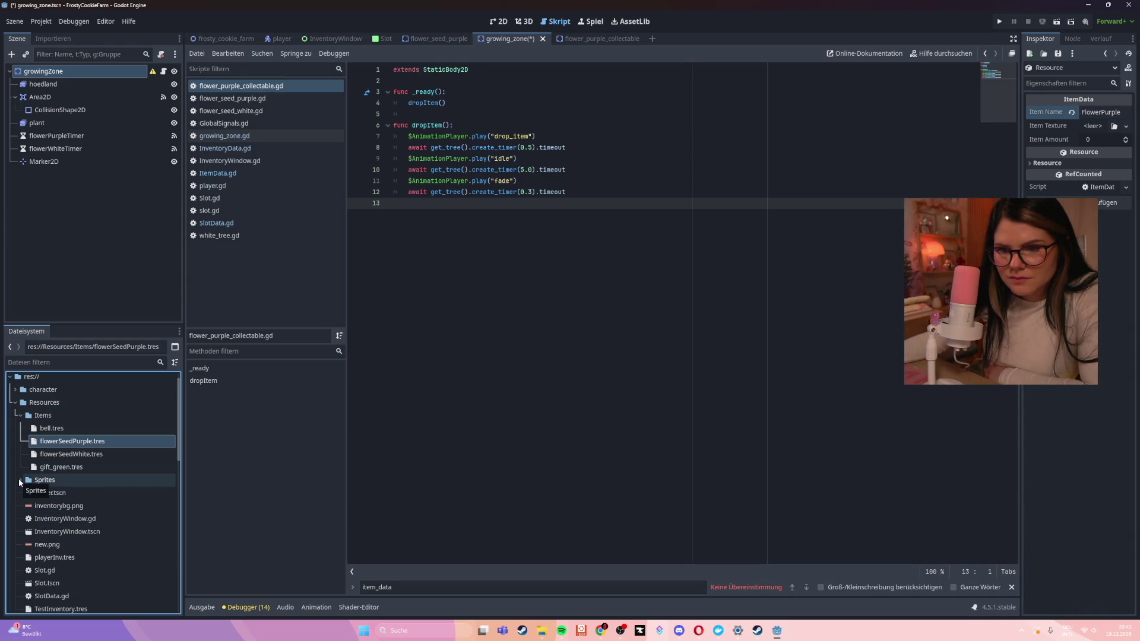
click(20, 480)
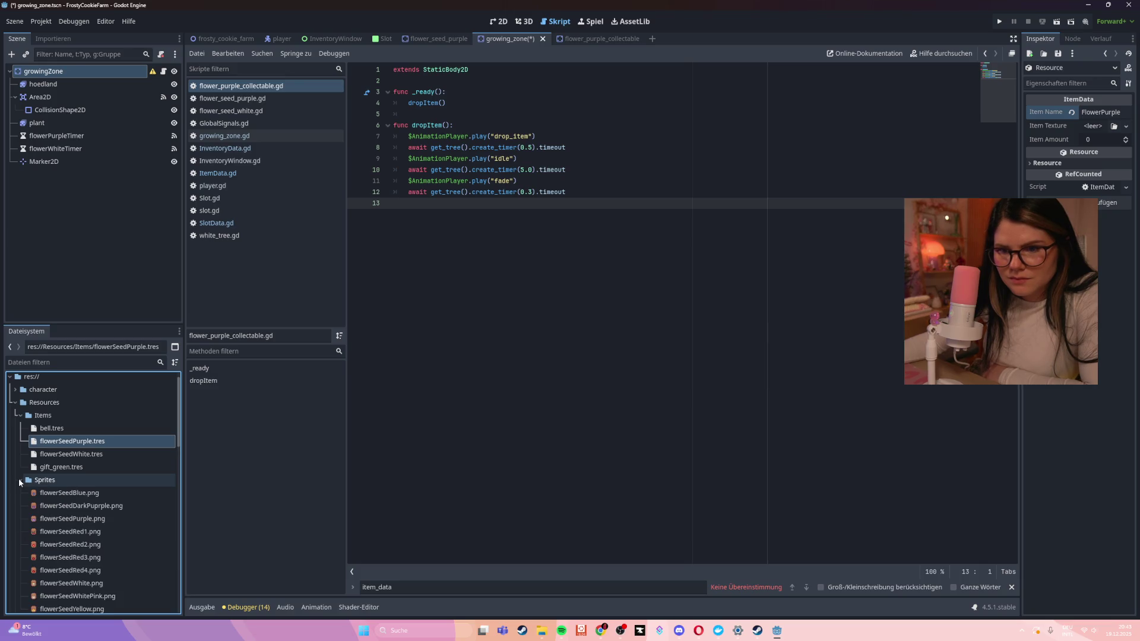
scroll(19, 482, down, 5)
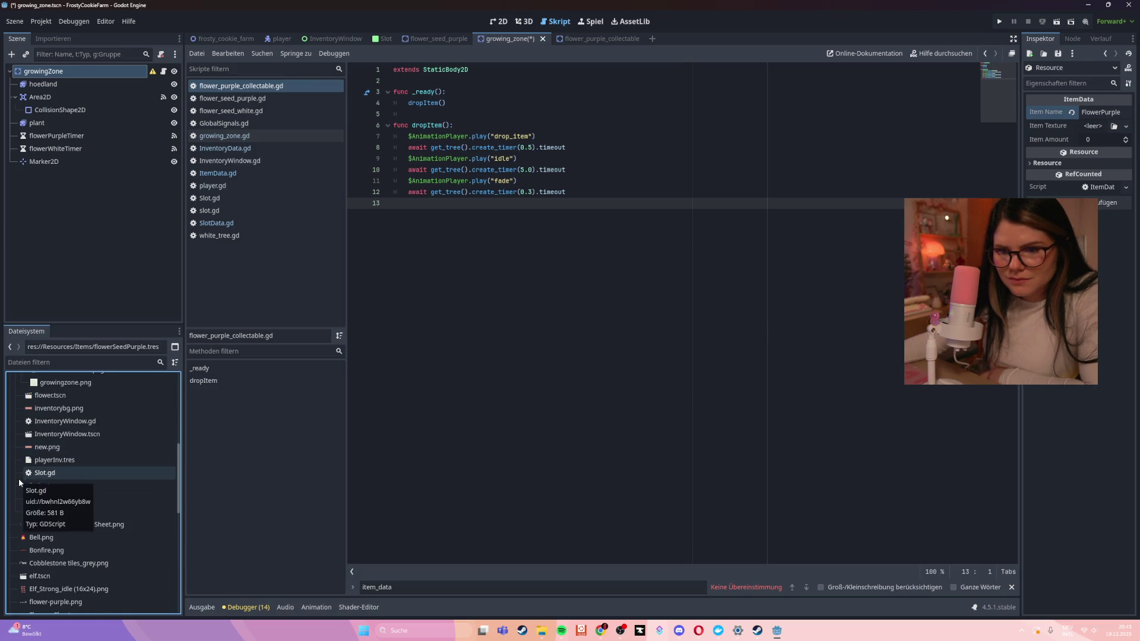
scroll(36, 480, down, 3)
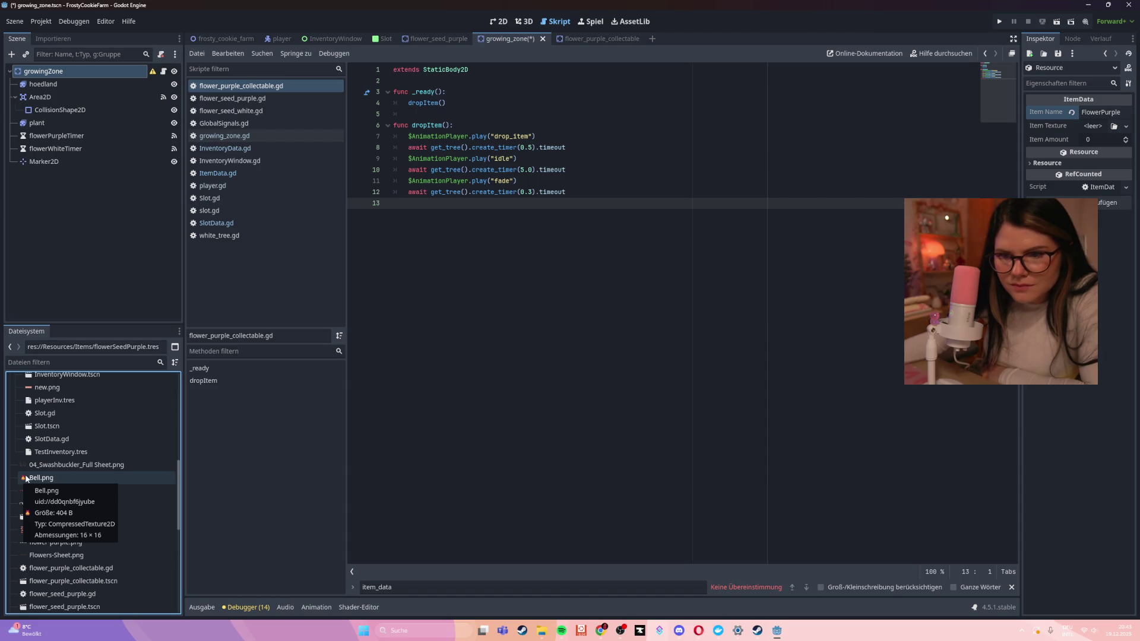
click(26, 478)
mouse_move(26, 478)
mouse_down()
mouse_move(887, 242)
mouse_move(1109, 125)
mouse_move(1090, 128)
mouse_up()
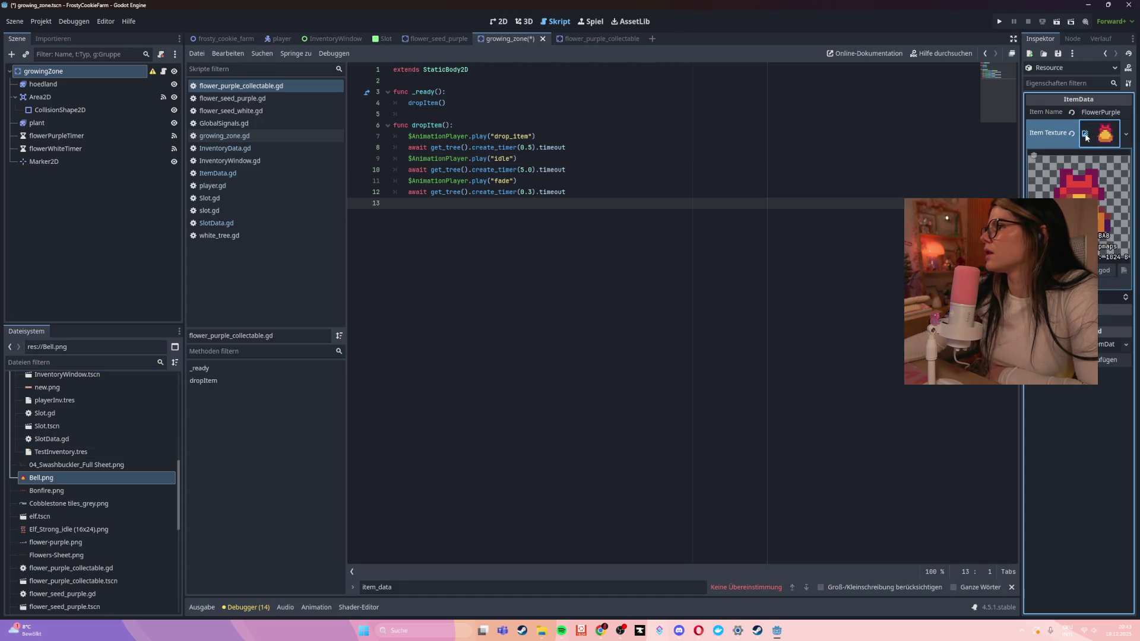
click(1098, 134)
click(1072, 133)
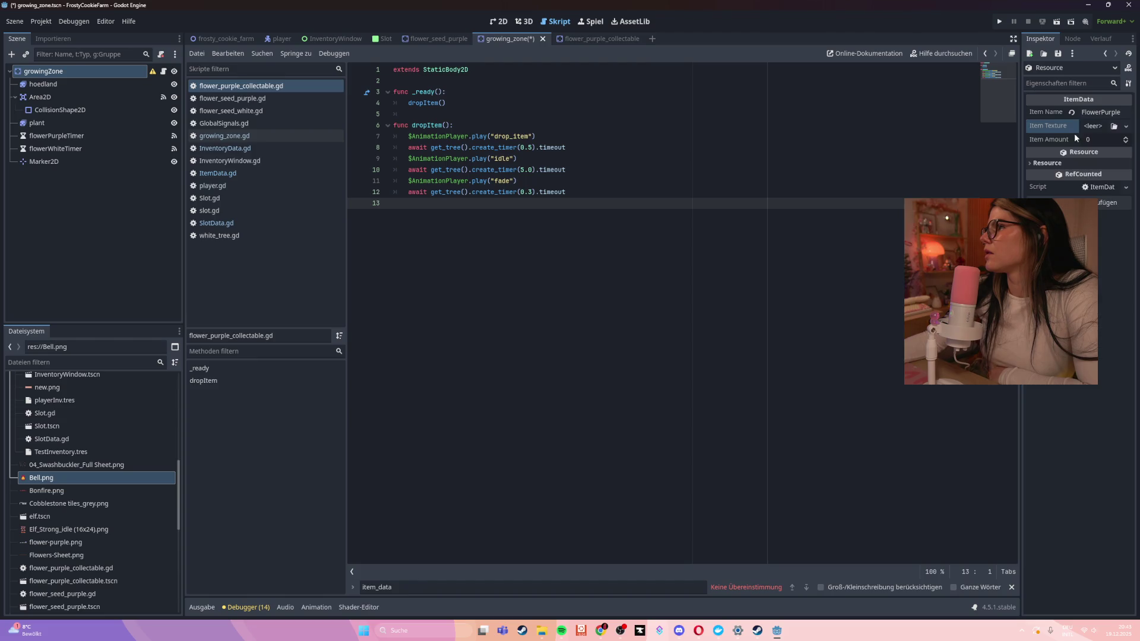
click(1113, 125)
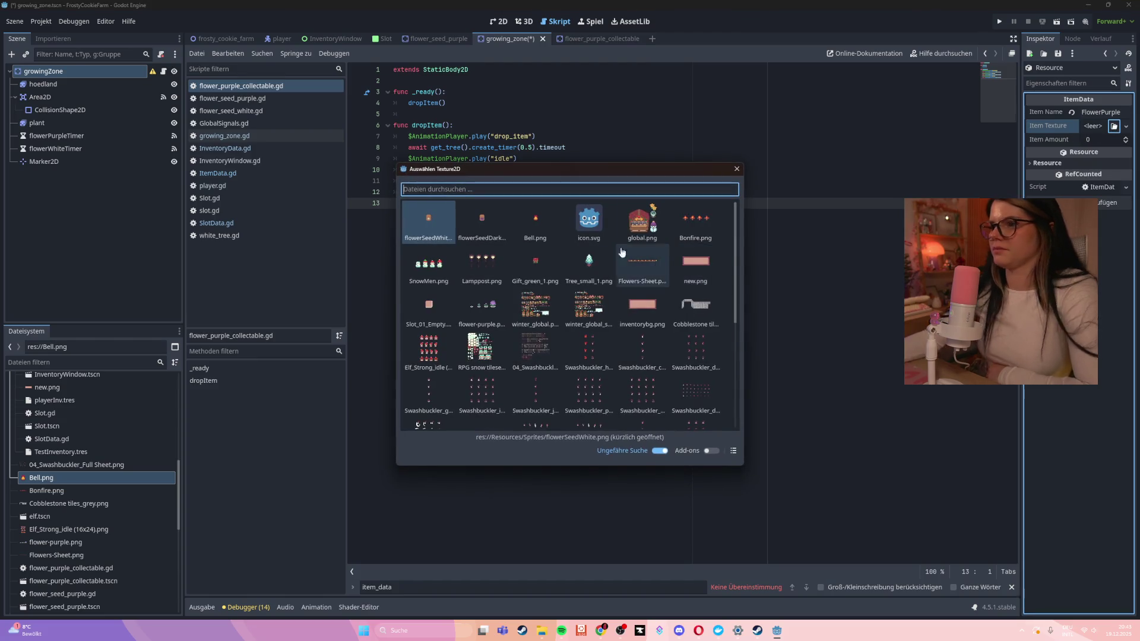
Clear a wrongly chosen winter sprite sheet and drag a new texture onto the item
scroll(499, 372, down, 5)
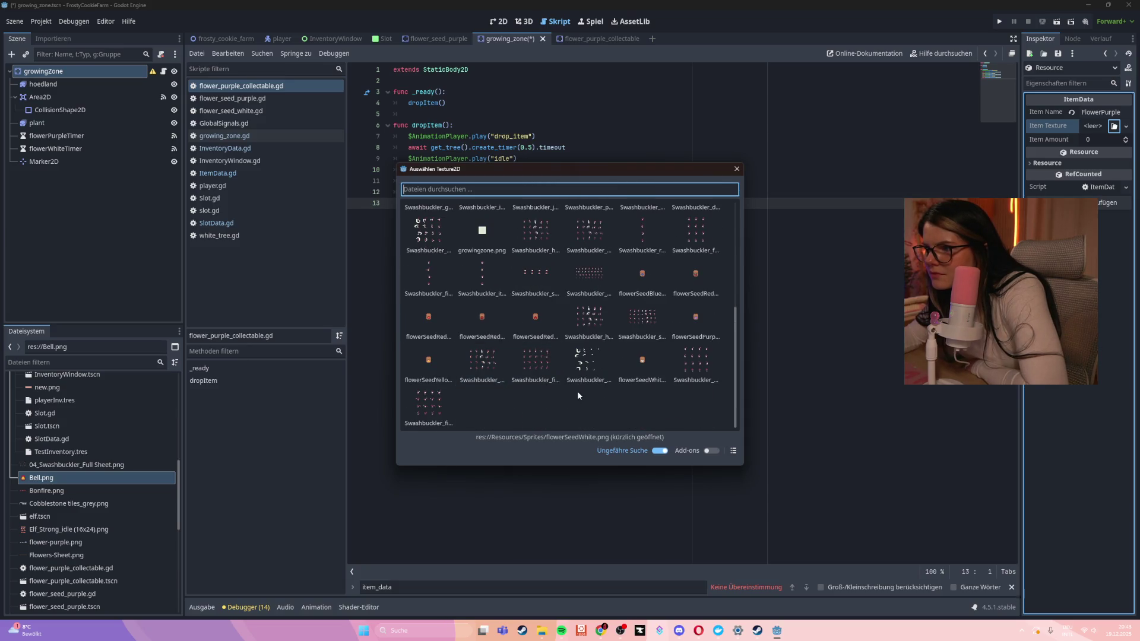
scroll(577, 396, up, 5)
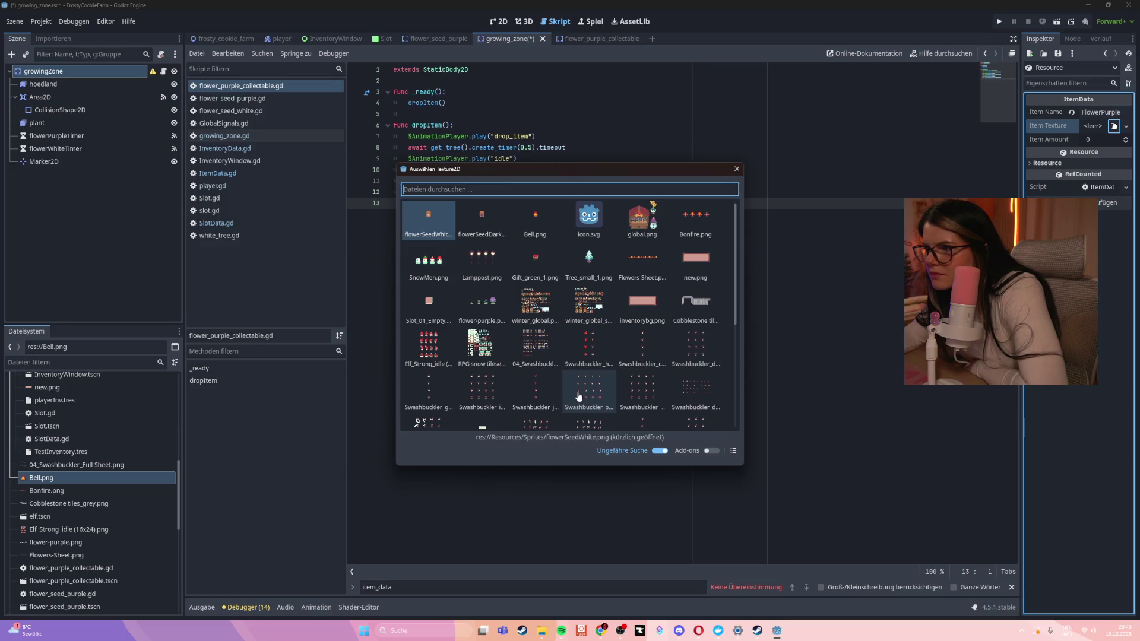
double_click(589, 302)
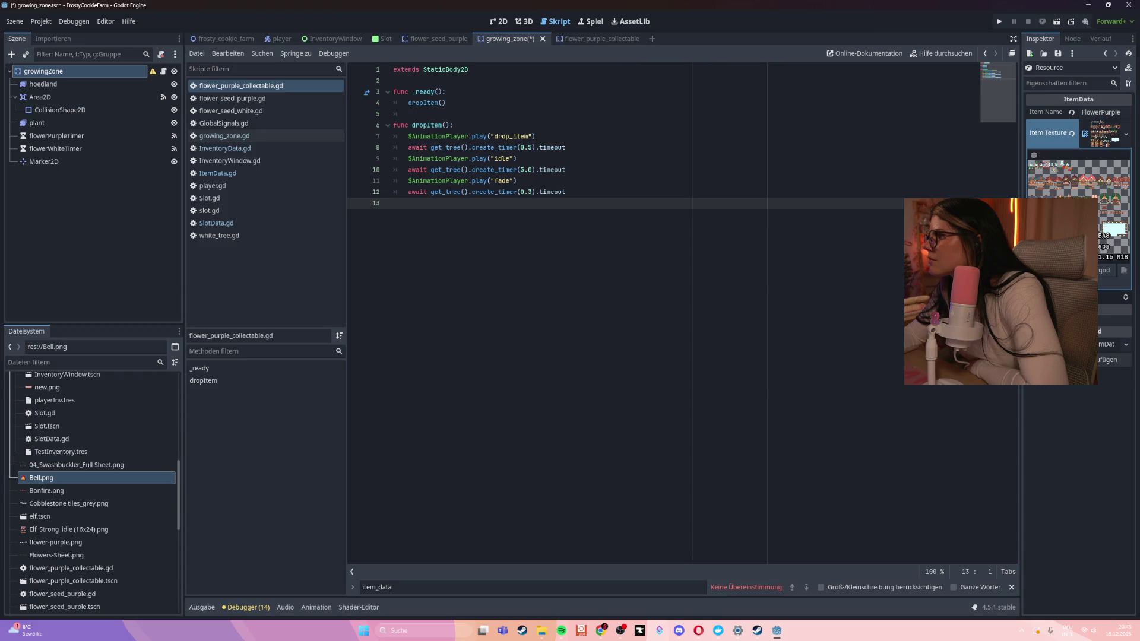
click(1116, 282)
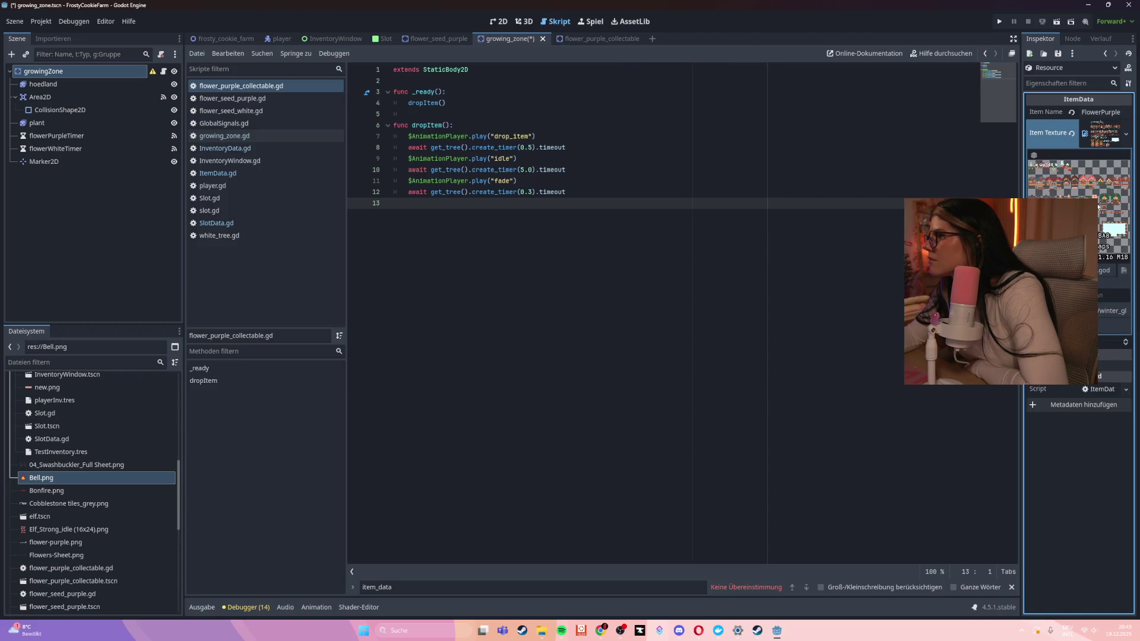
click(1083, 134)
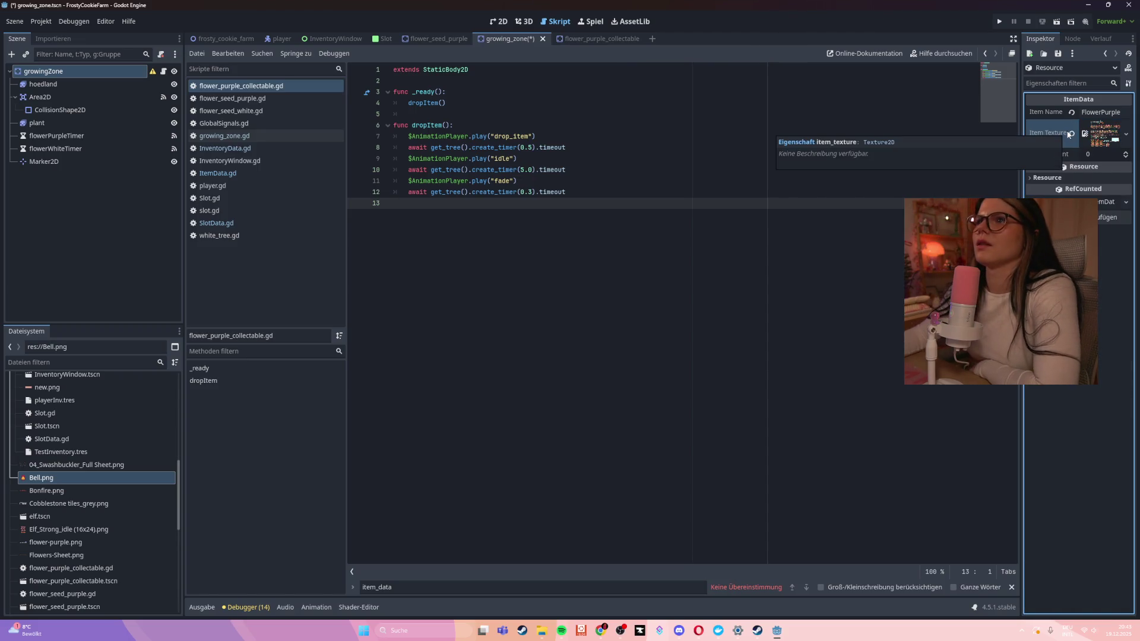
click(1070, 133)
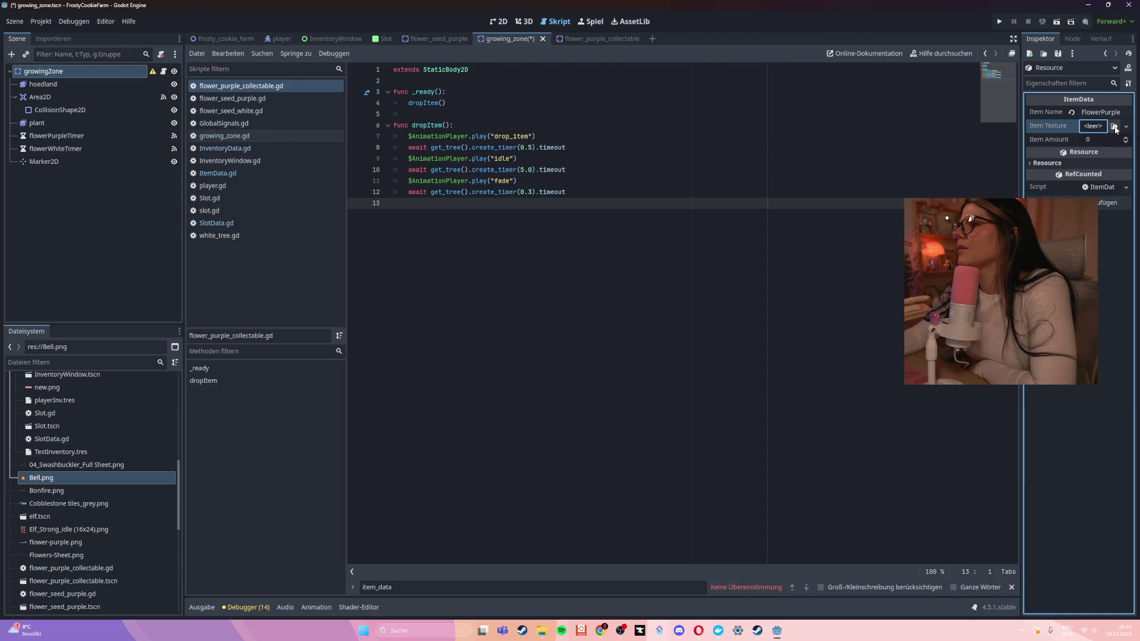
click(1097, 127)
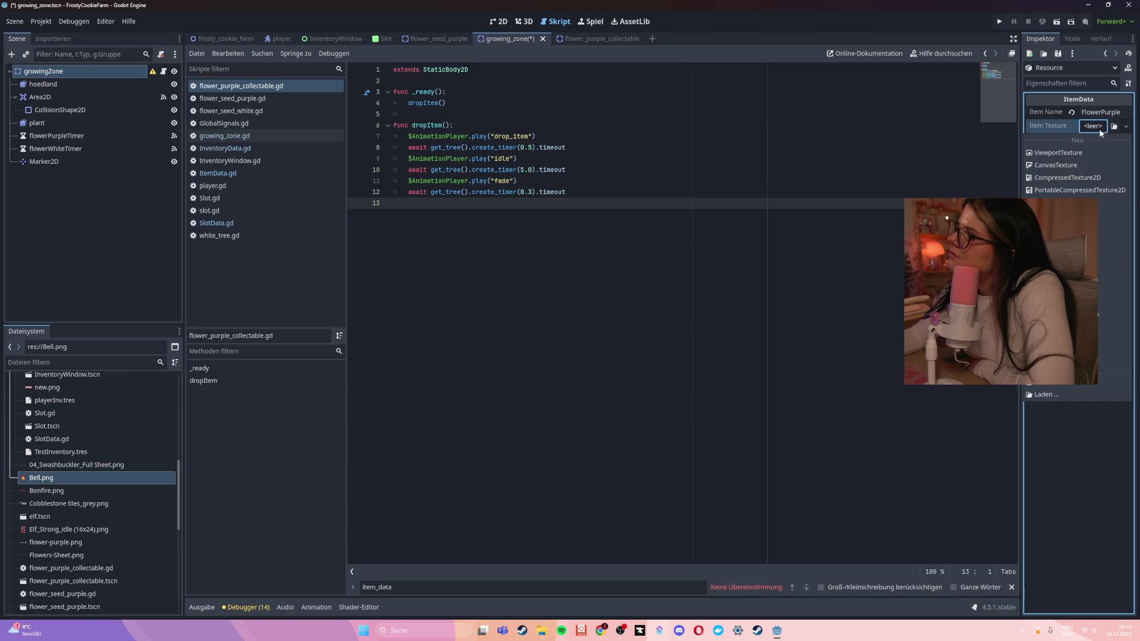
click(1105, 134)
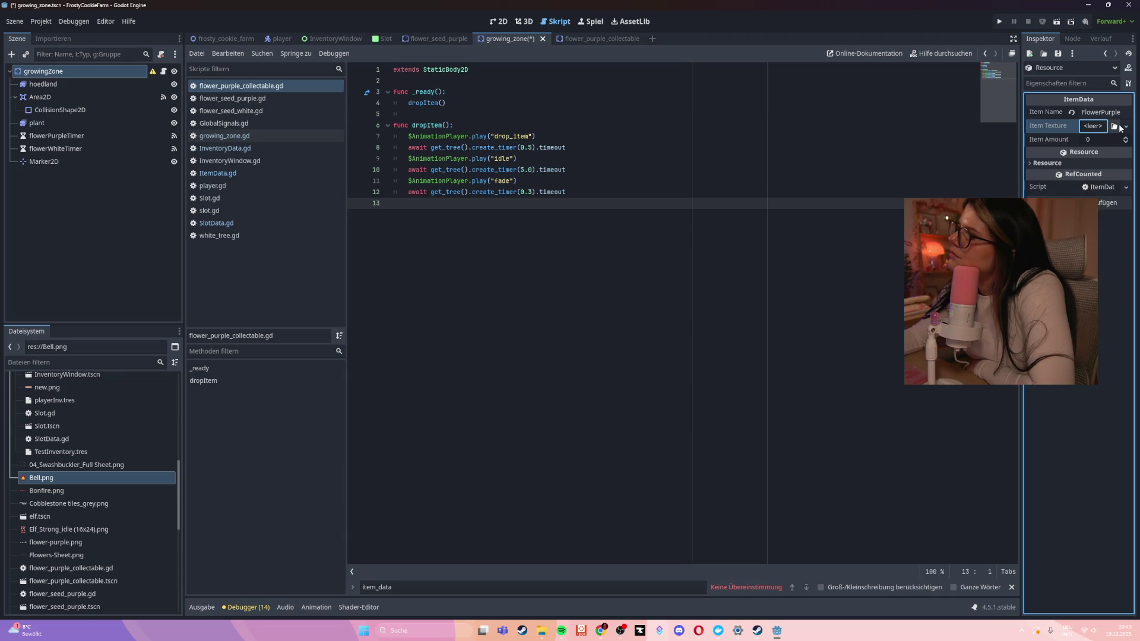
mouse_move(37, 492)
mouse_down()
mouse_move(357, 433)
mouse_move(1092, 119)
mouse_move(1098, 128)
mouse_up()
Set the FlowerPurple Item Amount to 1 and save the scene with Ctrl+S
click(1098, 155)
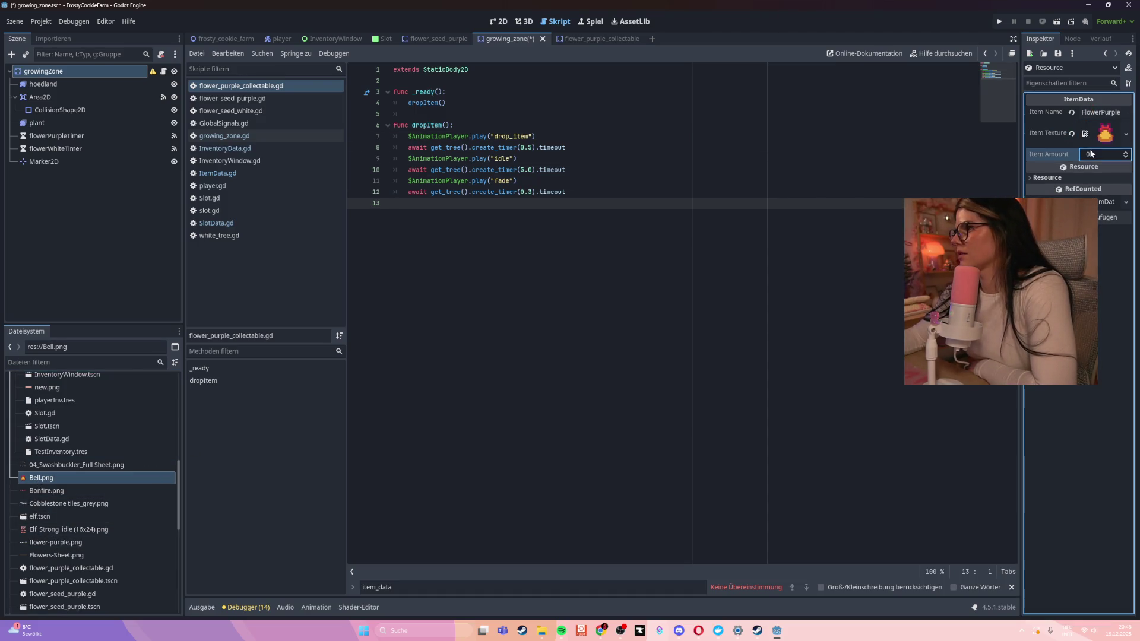
text(1)
key(Return)
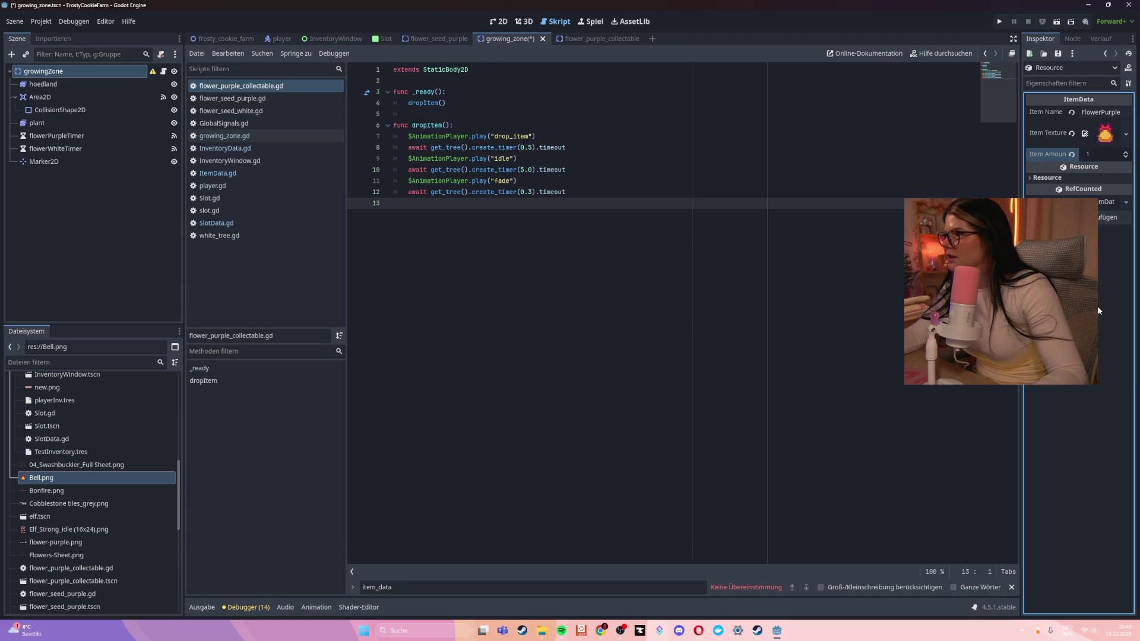
key(ctrl+s)
Browse to res://Resources/Items in the load-resource dialog, then cancel it
click(1043, 53)
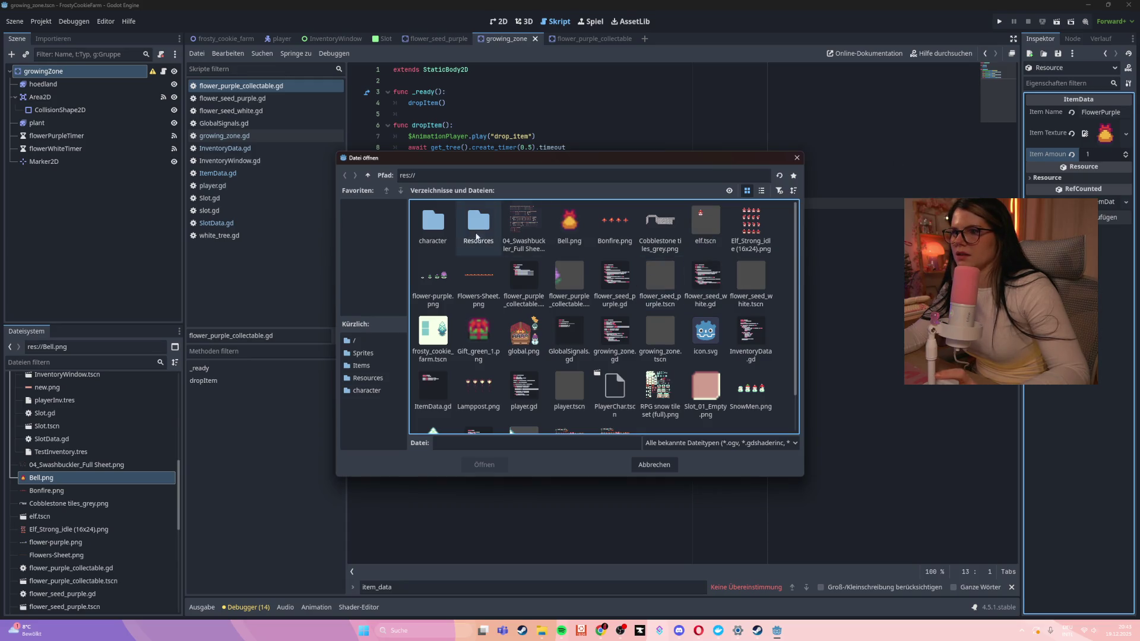
double_click(466, 225)
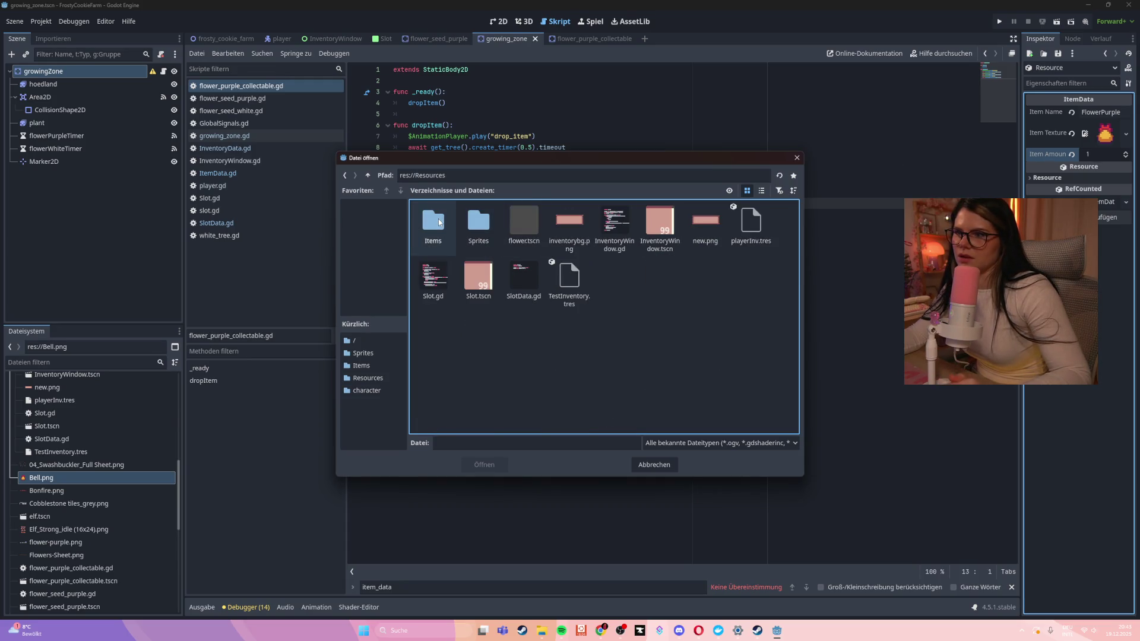
double_click(438, 218)
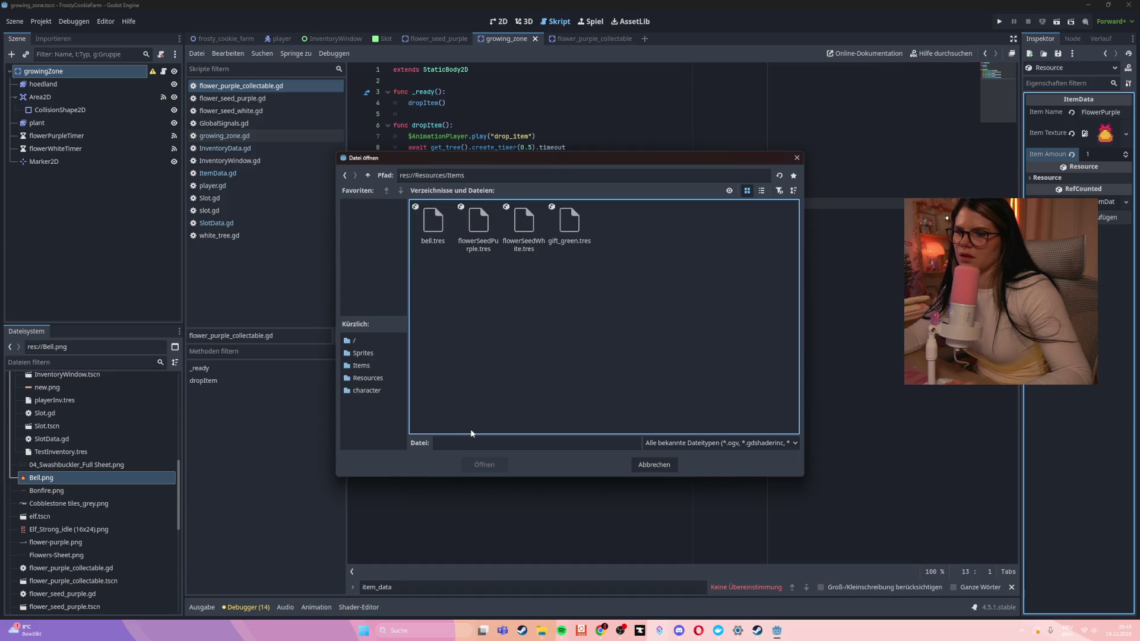
click(461, 442)
text(lowerPurple)
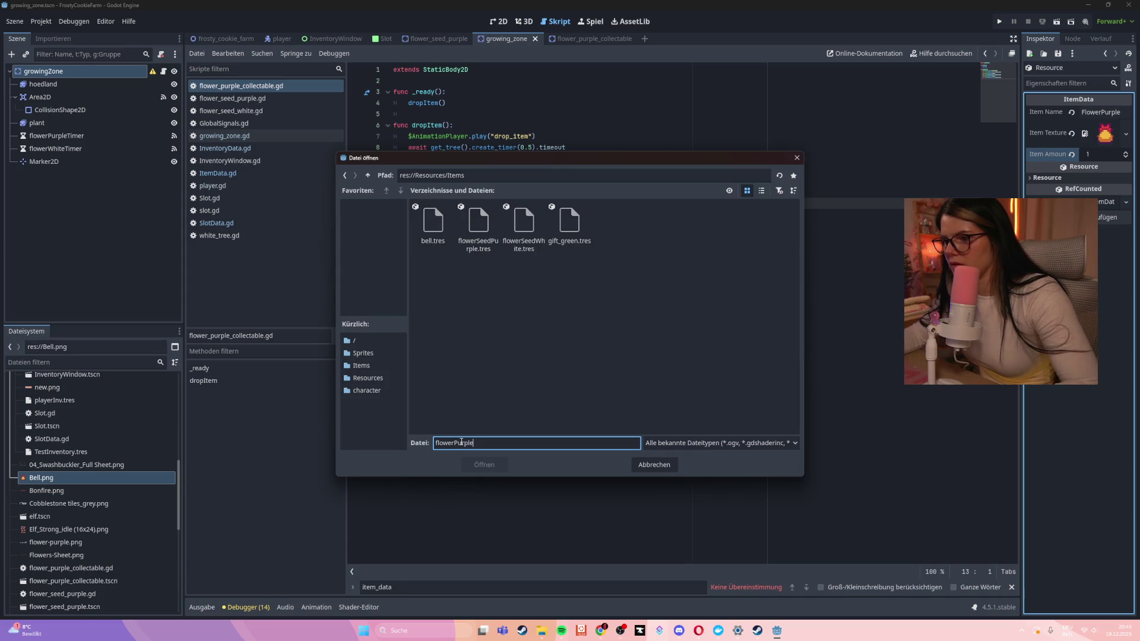
key(Tab)
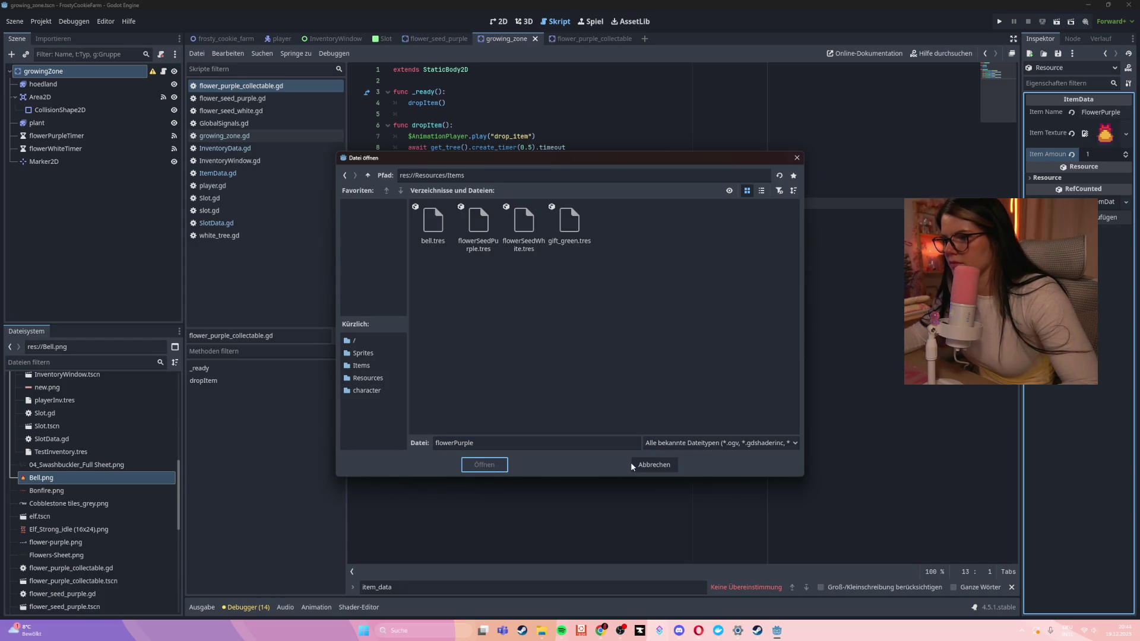
click(665, 465)
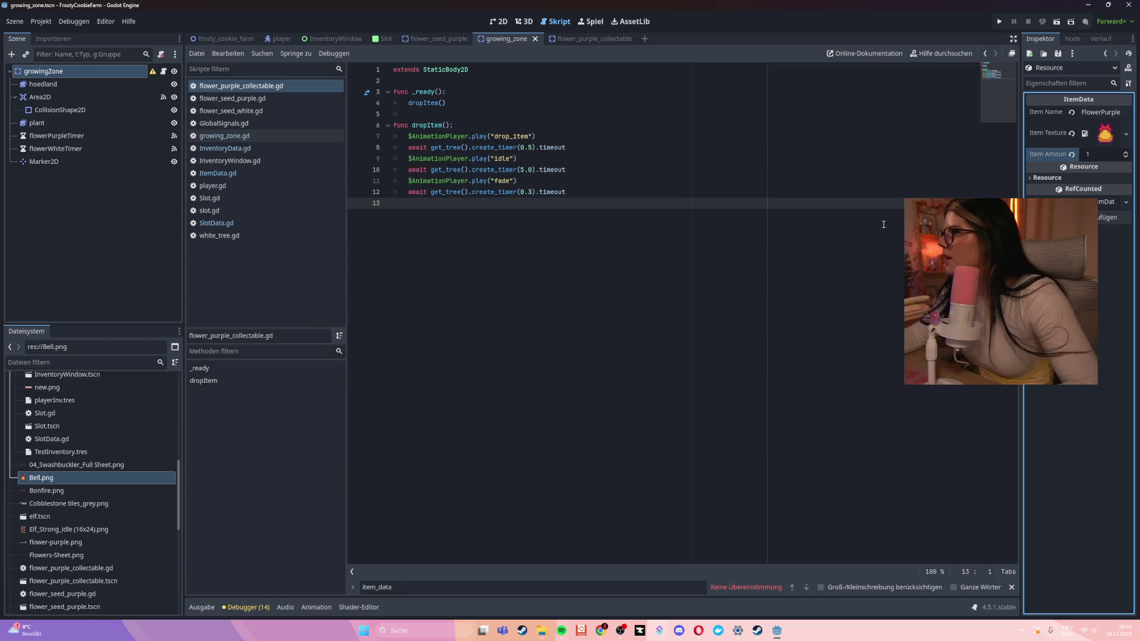
Save the item data as flowerPurple.tres in res://Resources/Items, then select a scene node
click(1057, 54)
click(1072, 80)
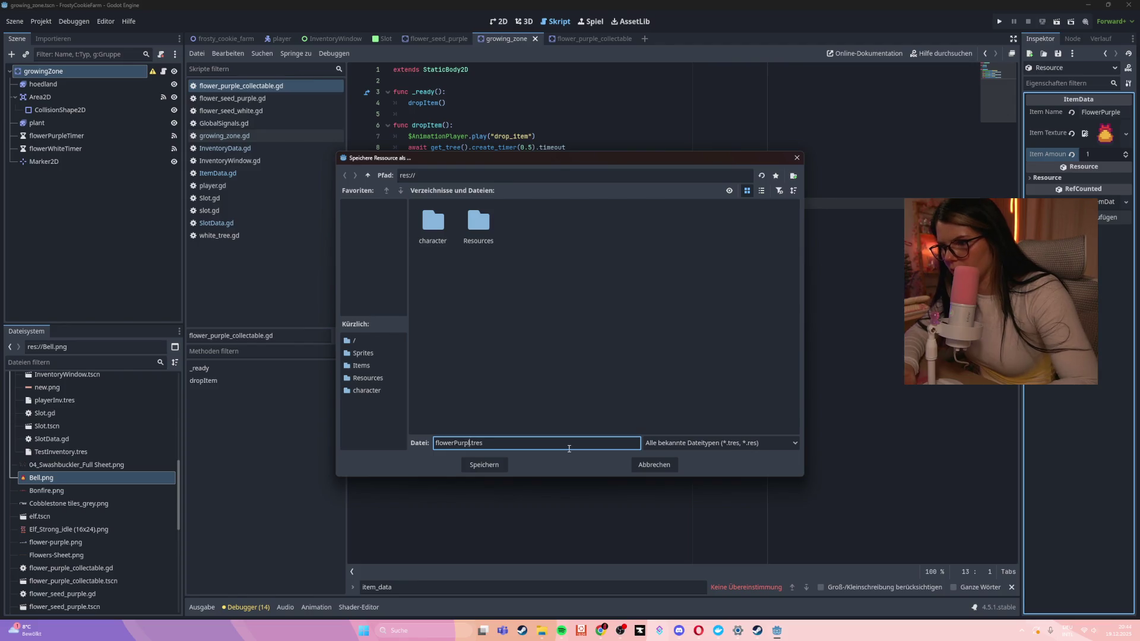
double_click(479, 223)
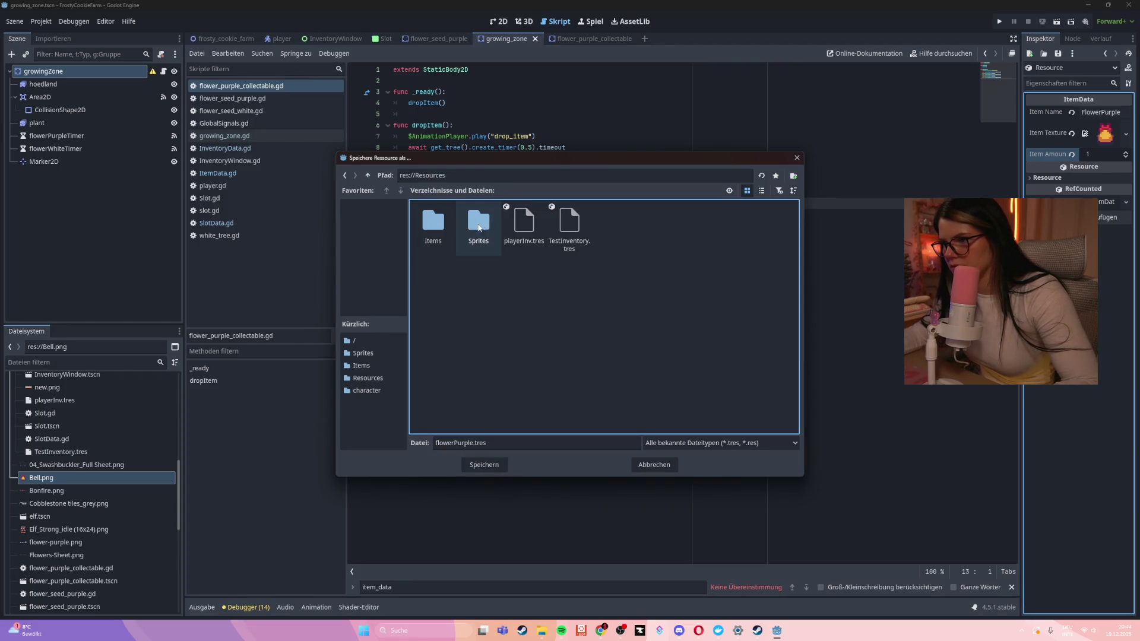
double_click(433, 223)
click(482, 465)
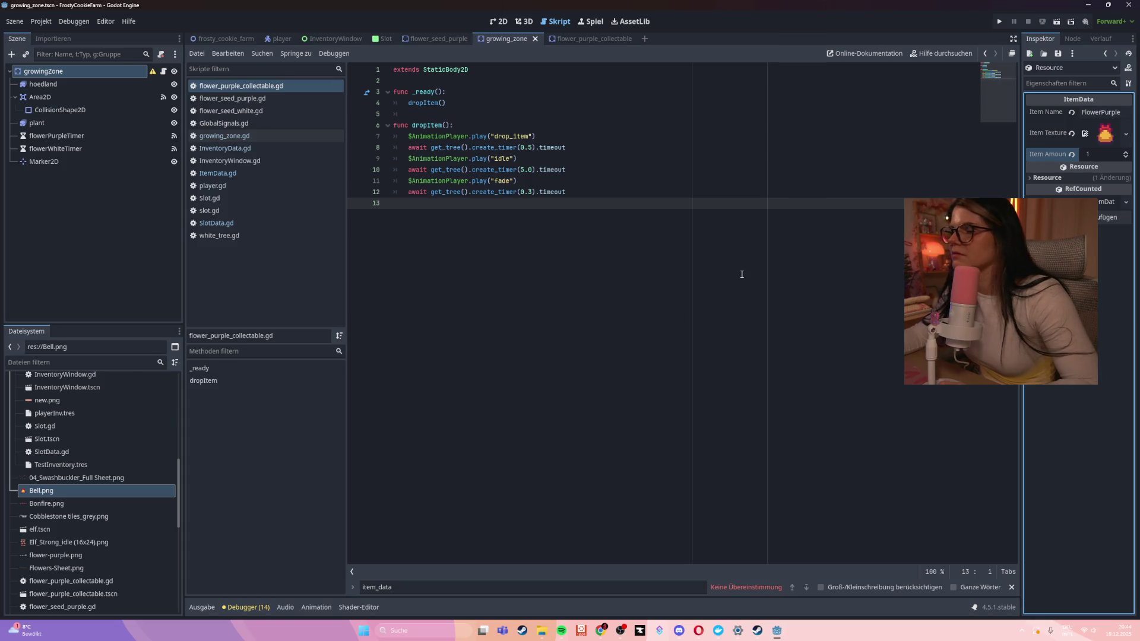
click(43, 84)
Select growingZone and look at the Purple Item property options without changing anything
click(46, 72)
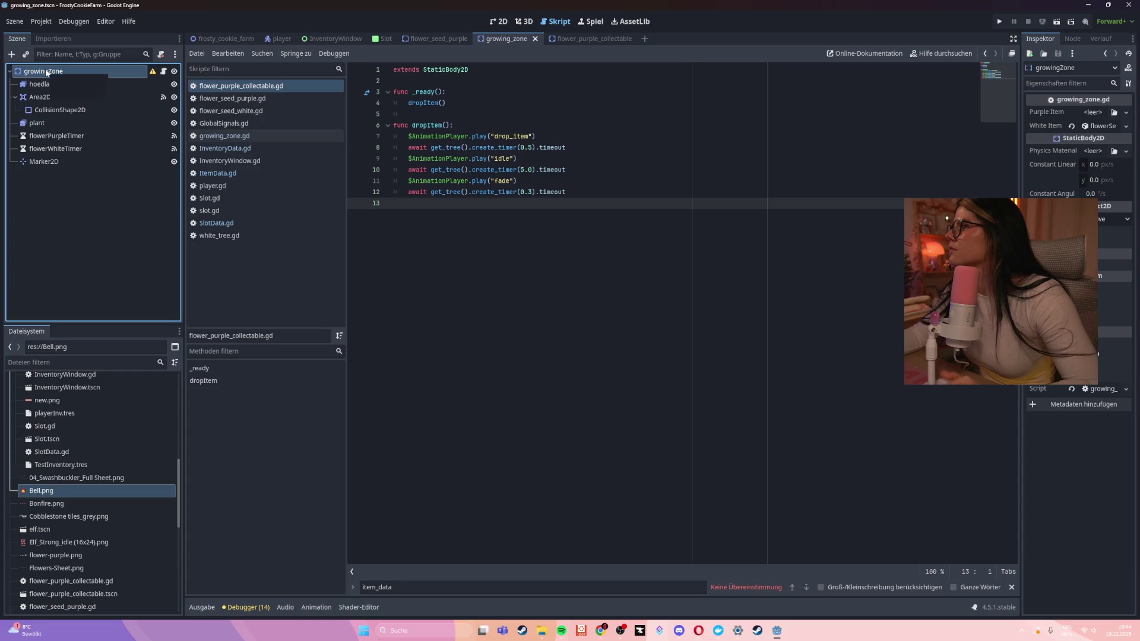
click(1126, 113)
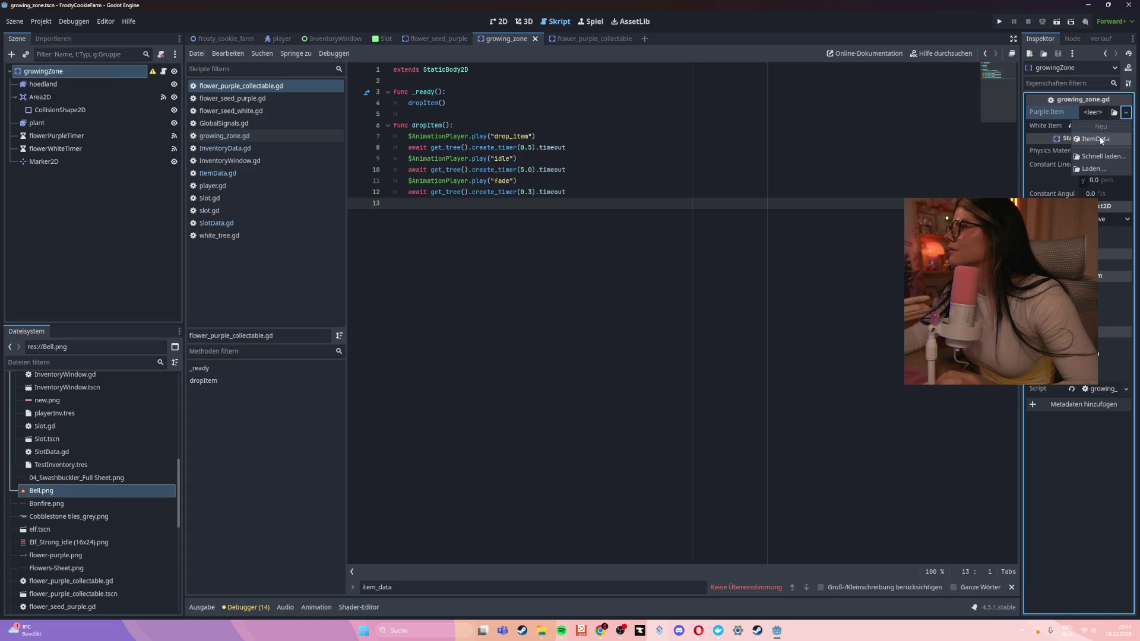
click(1056, 110)
click(1104, 128)
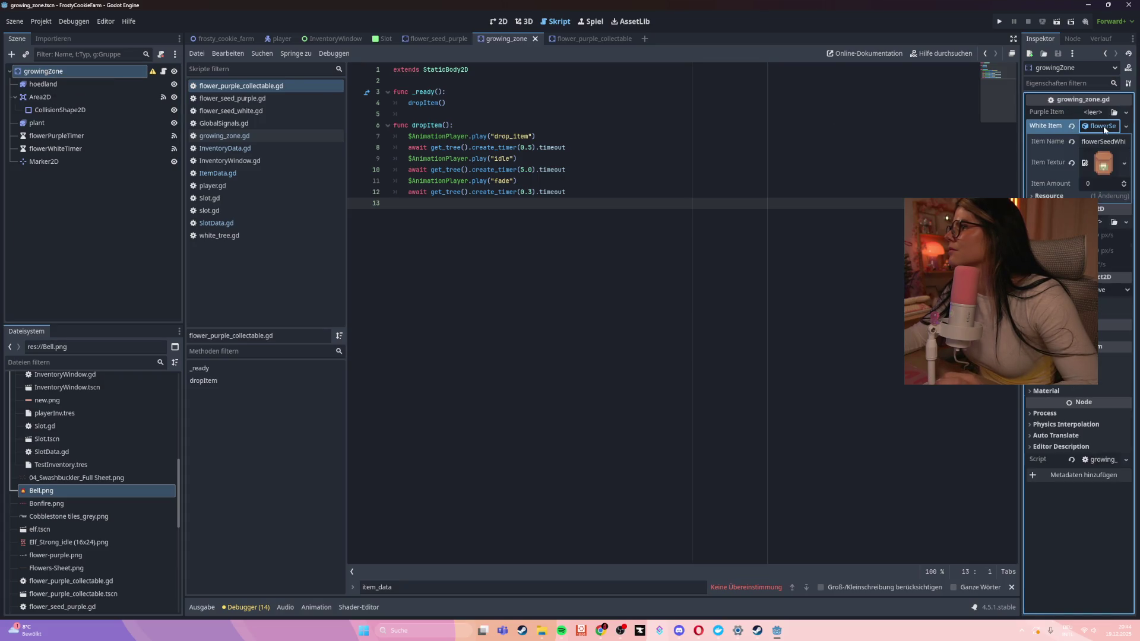
scroll(80, 492, up, 10)
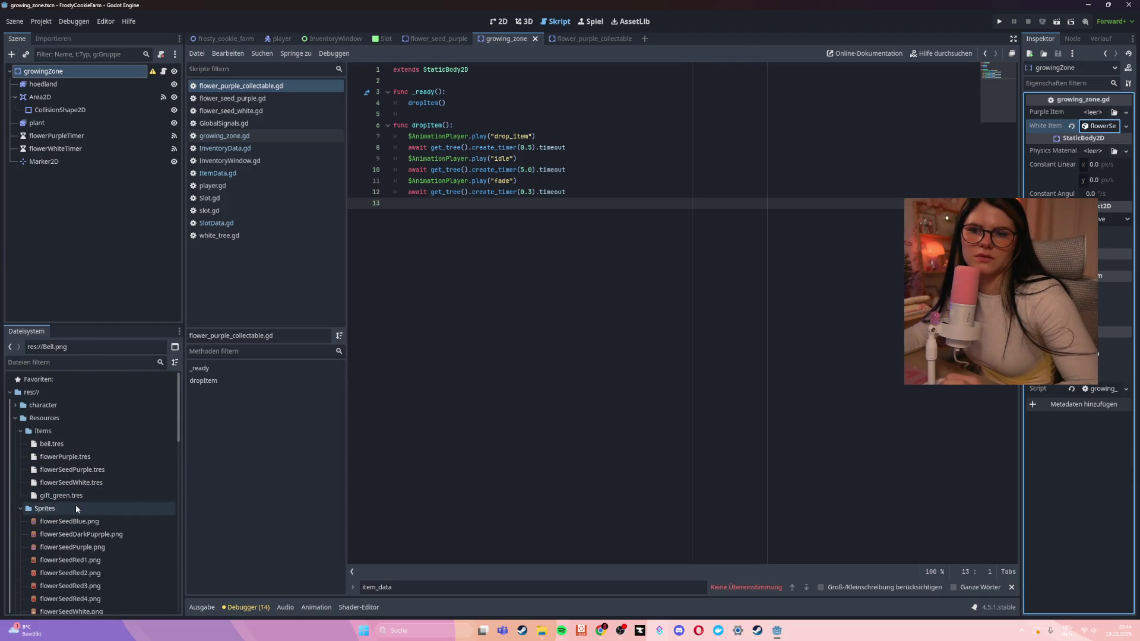
Drag flowerPurple.tres from the FileSystem onto the Purple Item and White Item slots
click(68, 458)
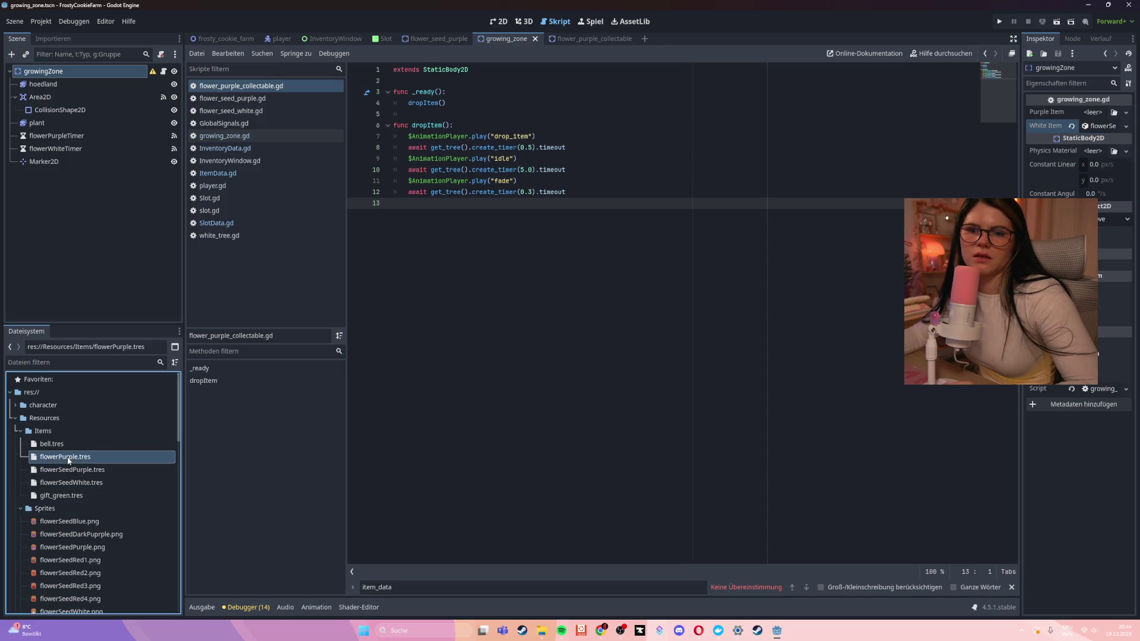
drag(48, 460, 941, 308)
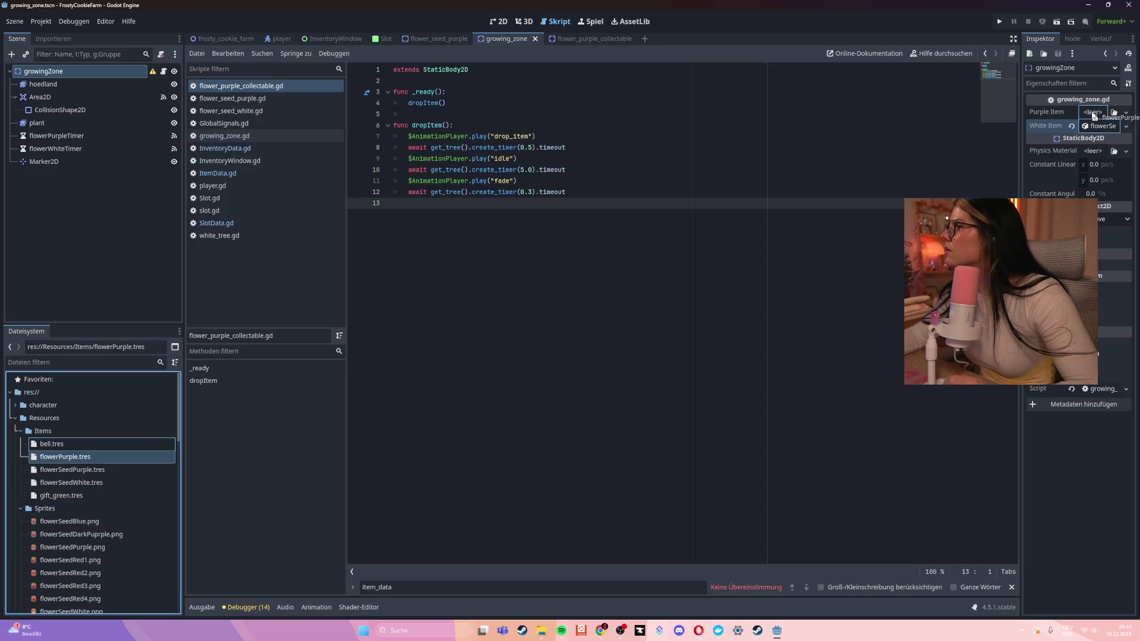
drag(1093, 114, 1093, 115)
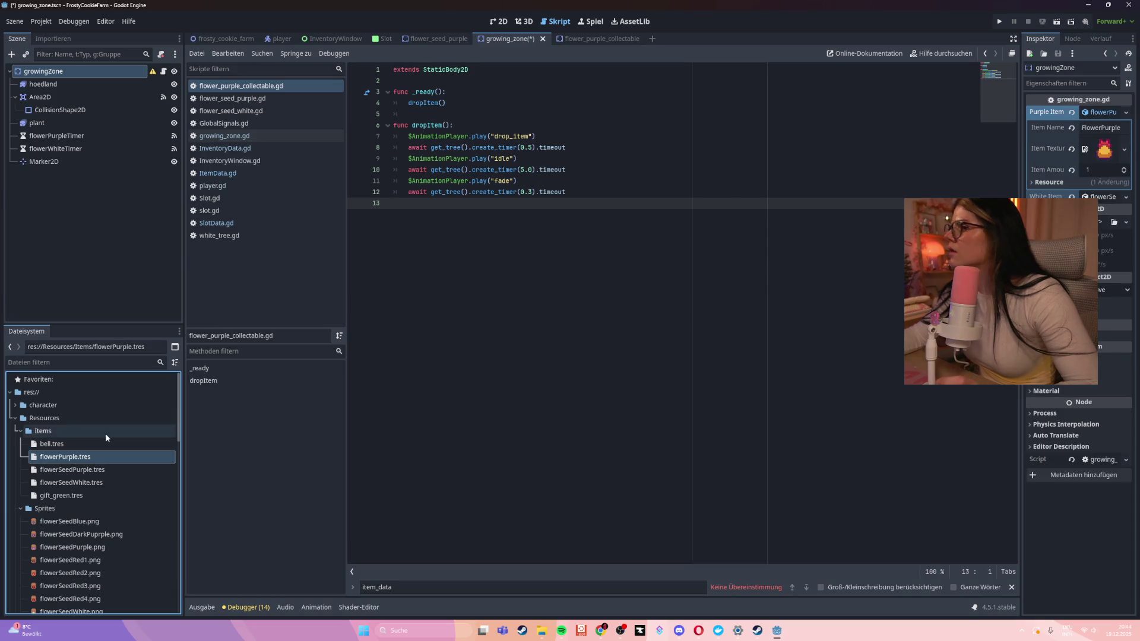
drag(77, 457, 1101, 146)
drag(1102, 201, 1101, 199)
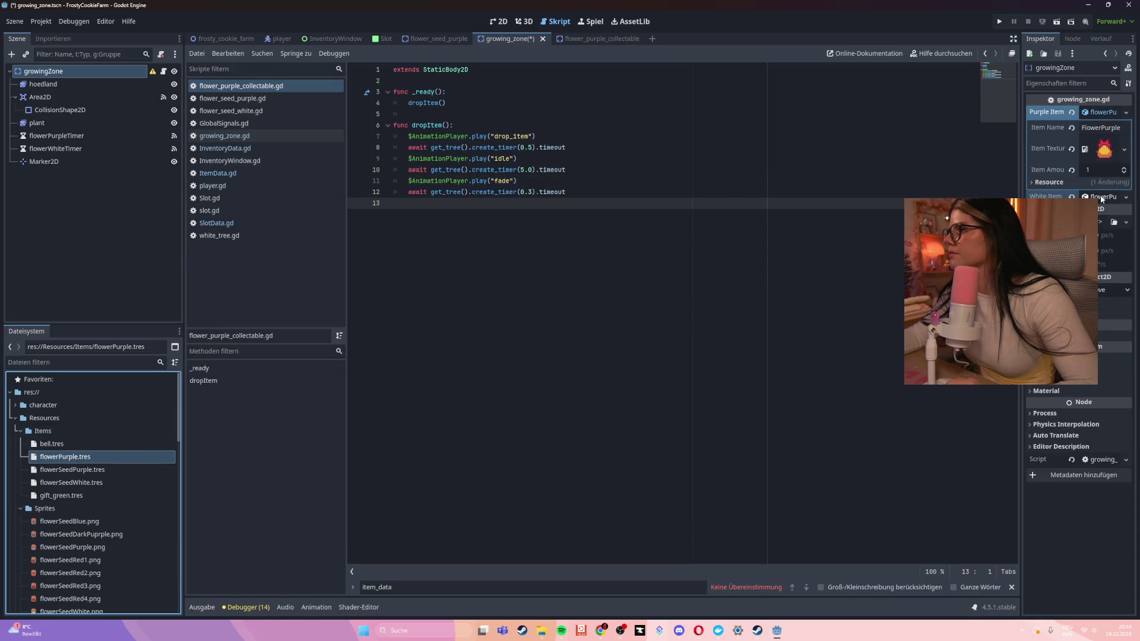
click(666, 274)
Save the scene, run the game with F5, and harvest the purple flower
key(ctrl+s)
key(F5)
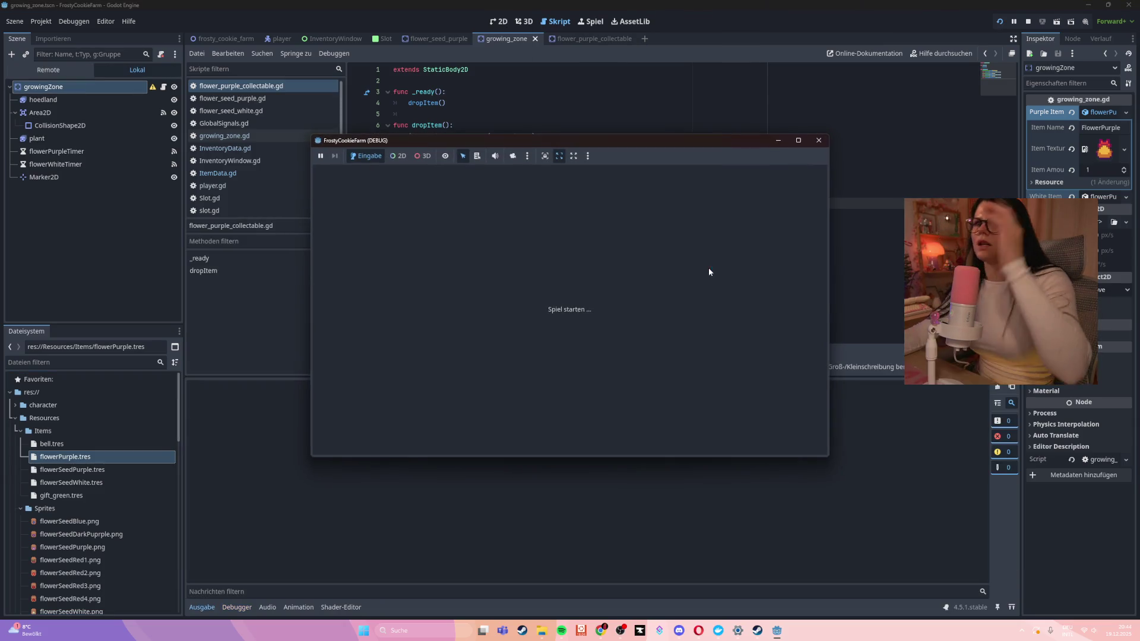
key(Down)
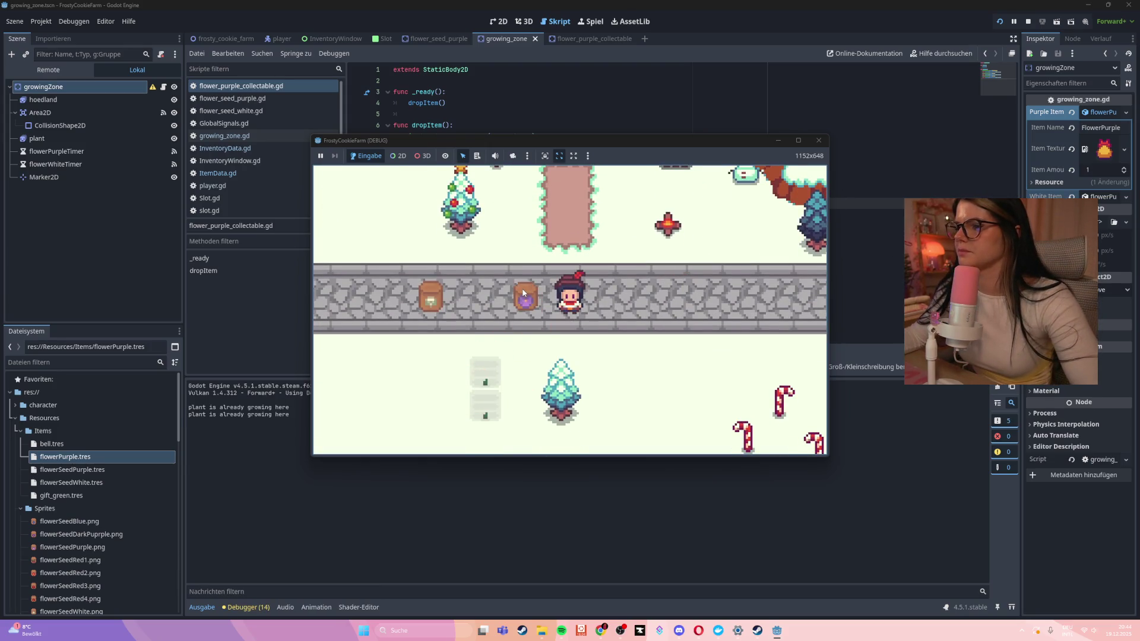
key(Down)
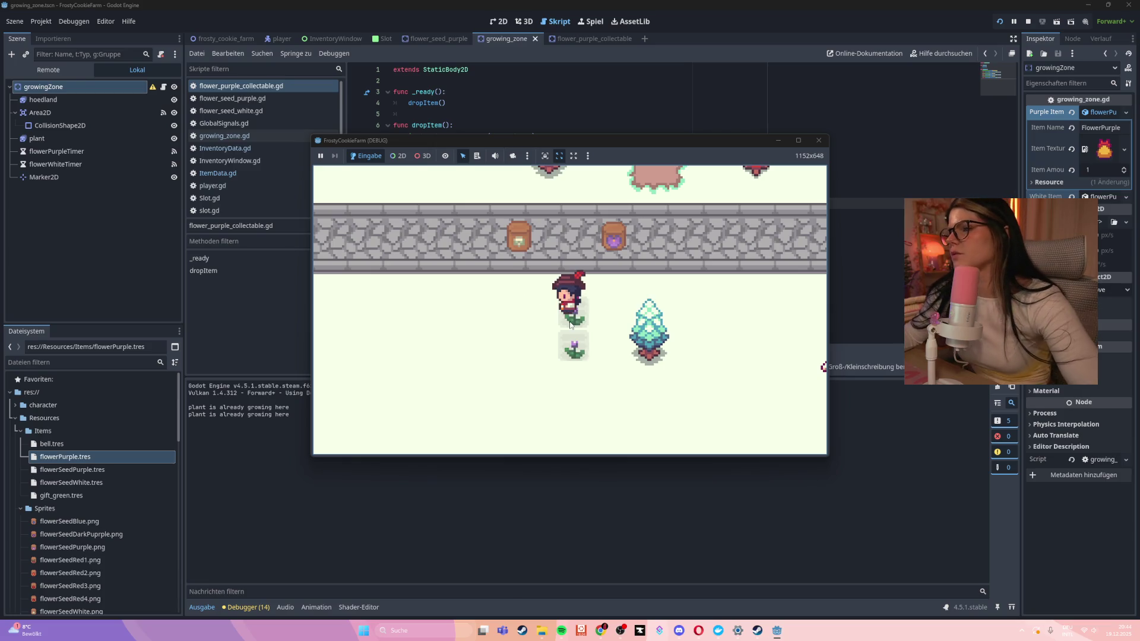
click(574, 319)
key(Right)
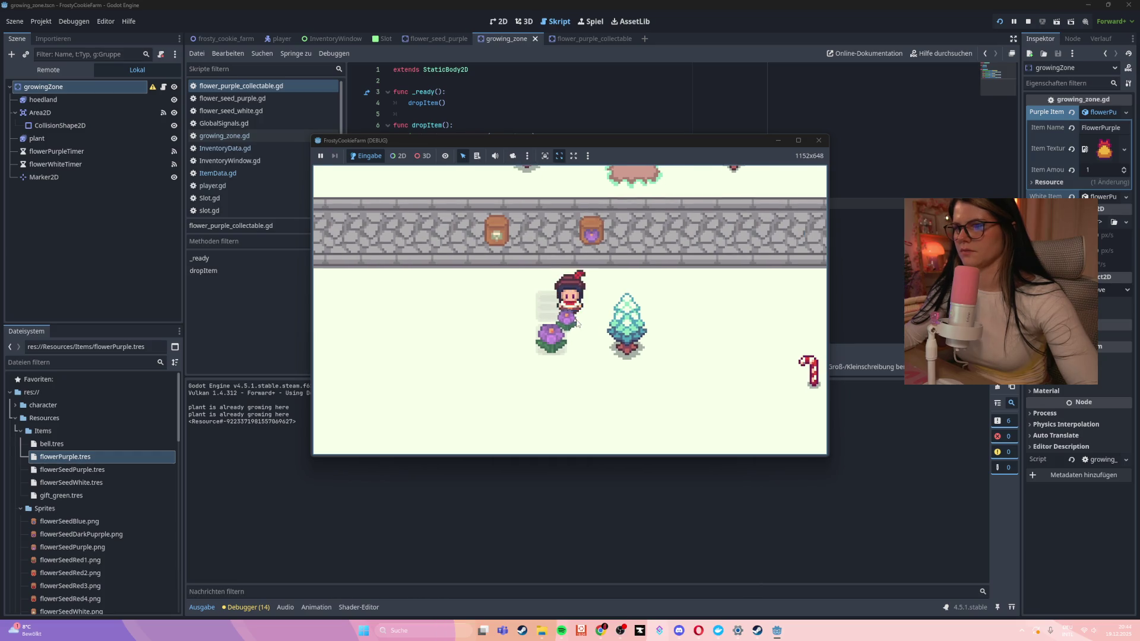
Collect the dropped purple flowers, open the inventory grid, and grab an item from a slot
key(i)
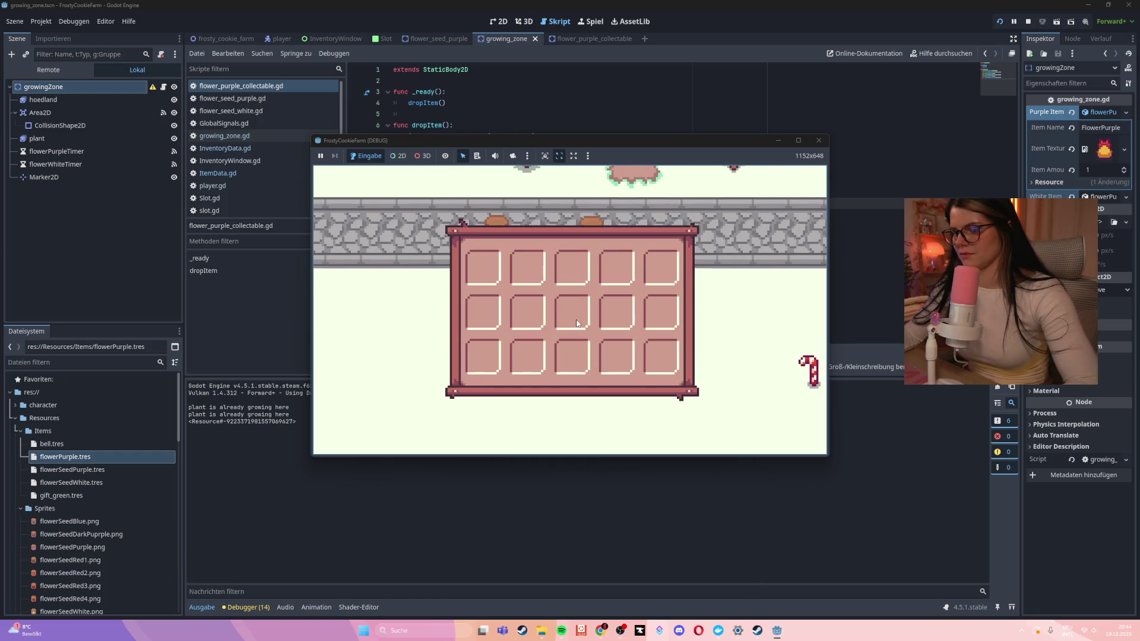
key(i)
key(Down)
key(Up)
key(Down)
key(Up)
key(i)
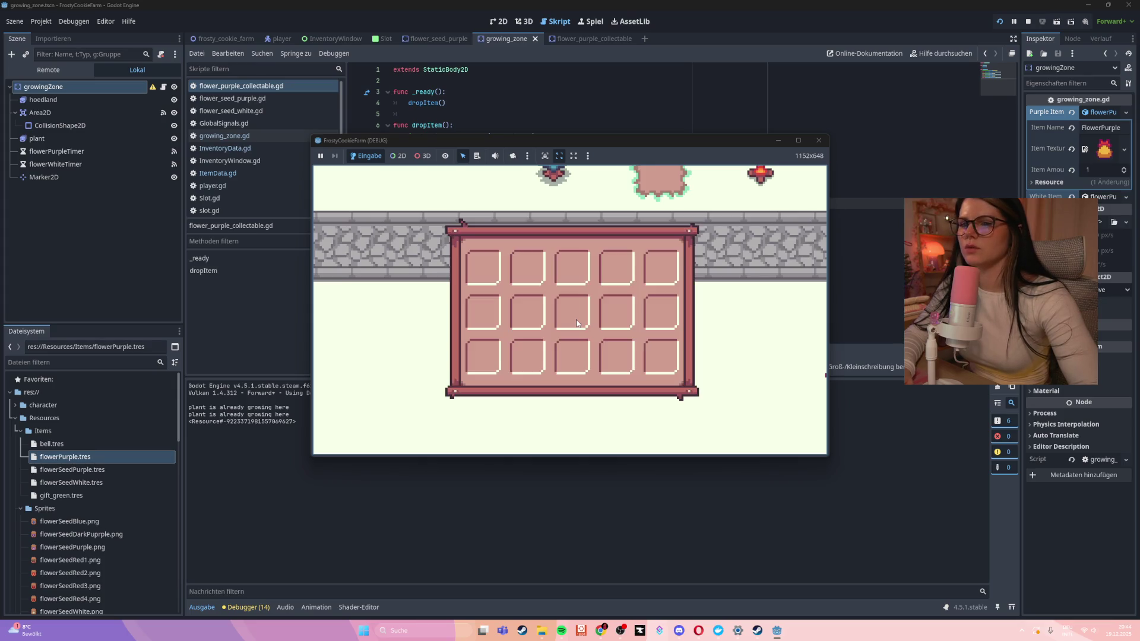
key(Down)
click(585, 261)
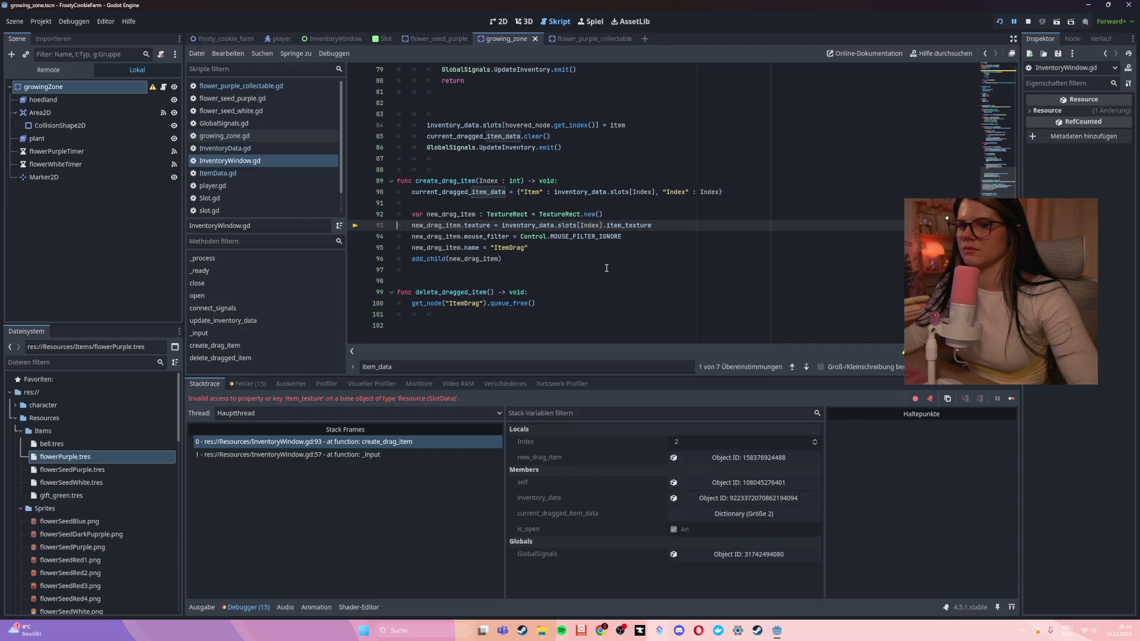
Scroll up in InventoryWindow.gd to the create_drag_item 'item_texture' error at line 93
click(606, 268)
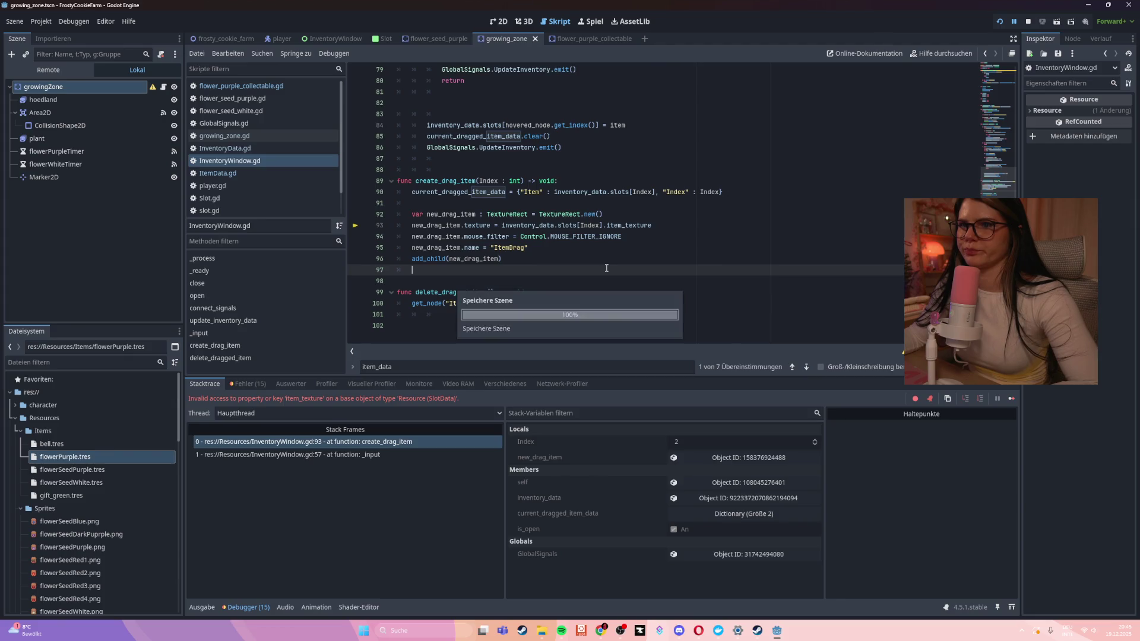
scroll(606, 268, up, 4)
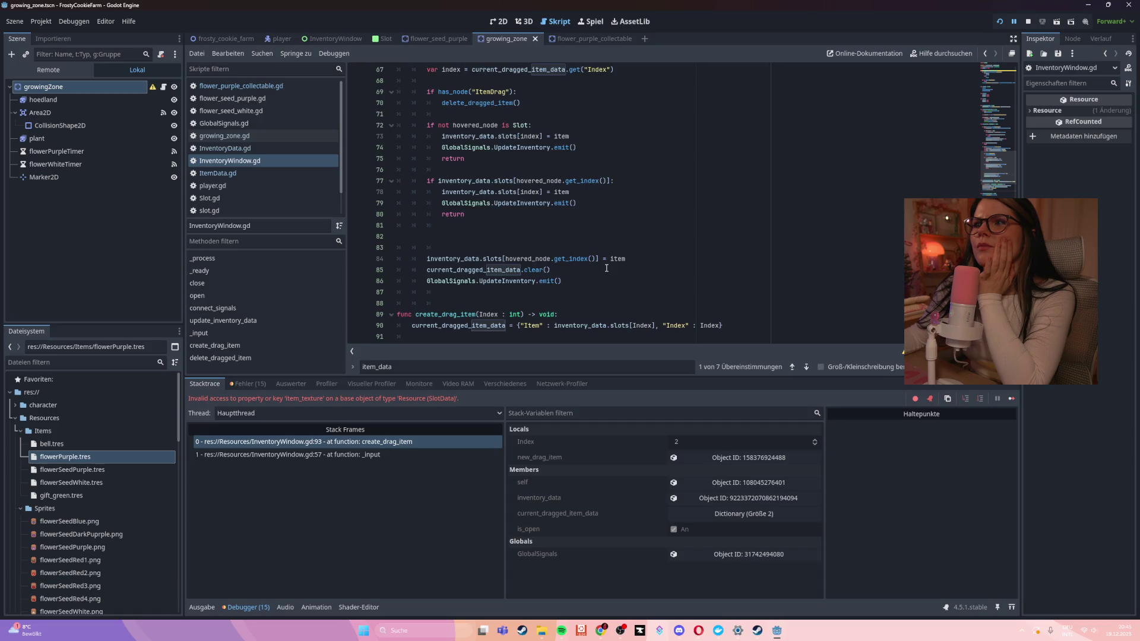
scroll(606, 268, up, 5)
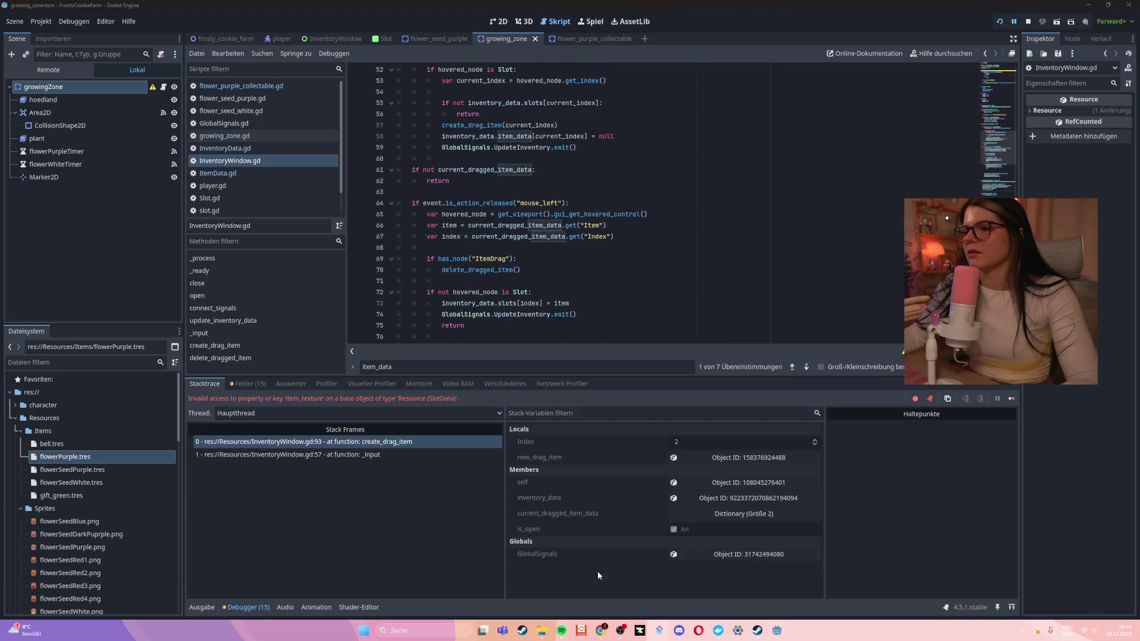
click(623, 632)
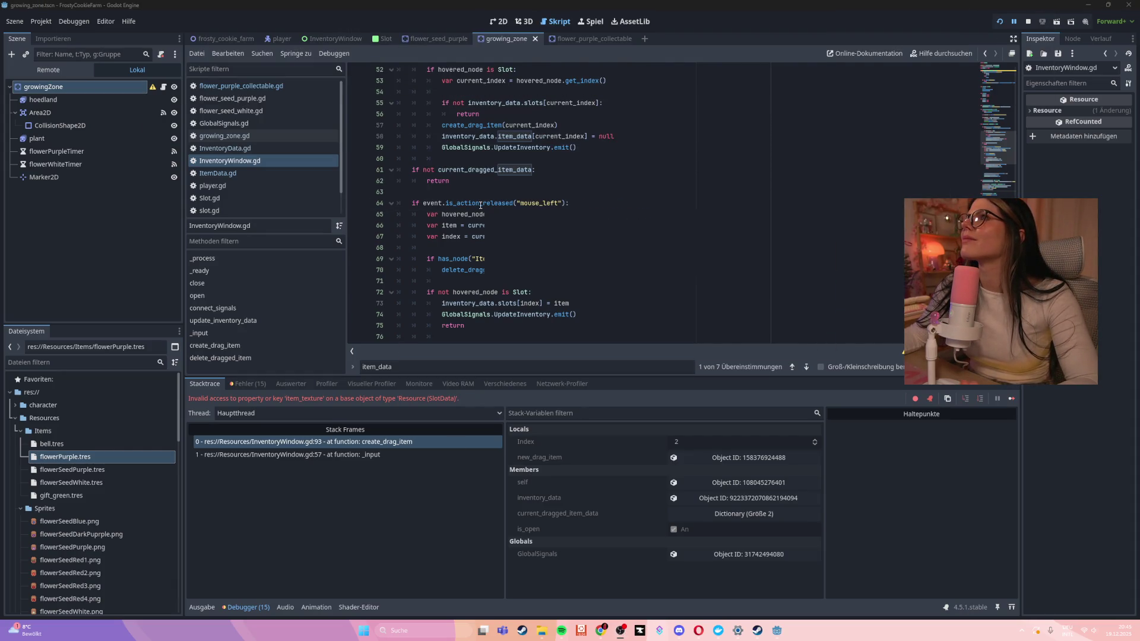